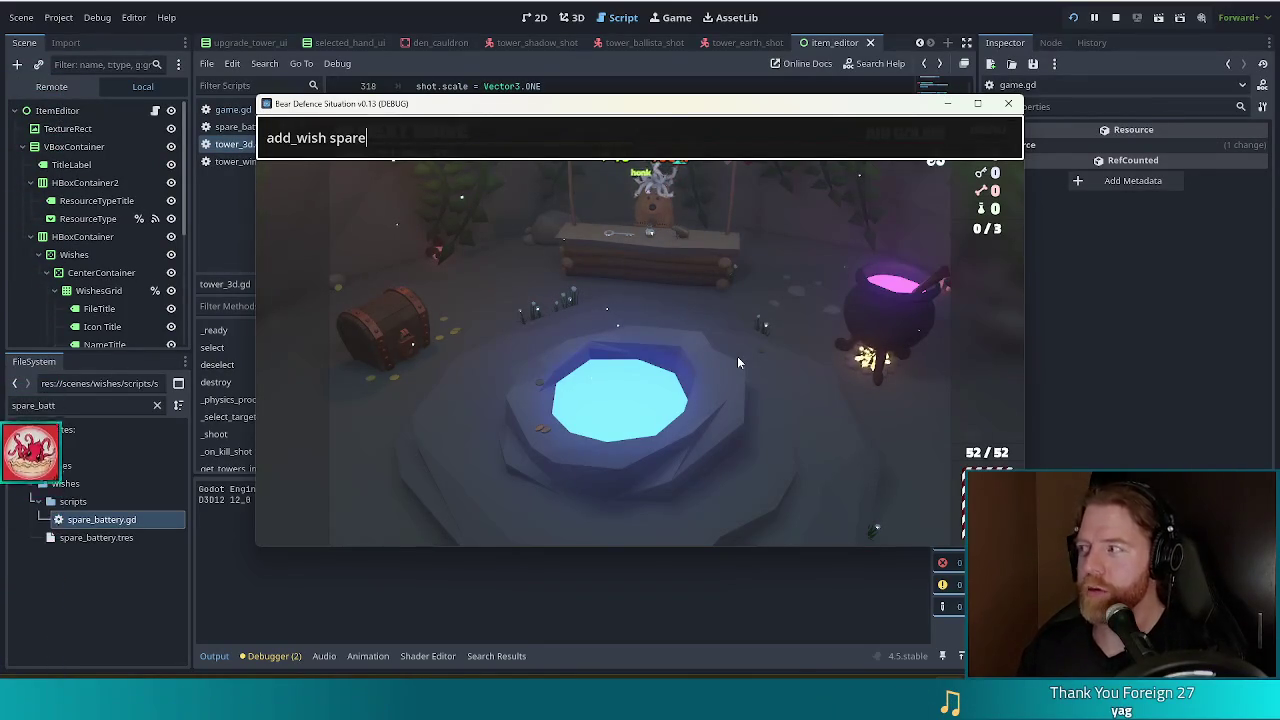
# Add the spare_battery wish through the game console and load the battle map
pyautogui.write('_battery')
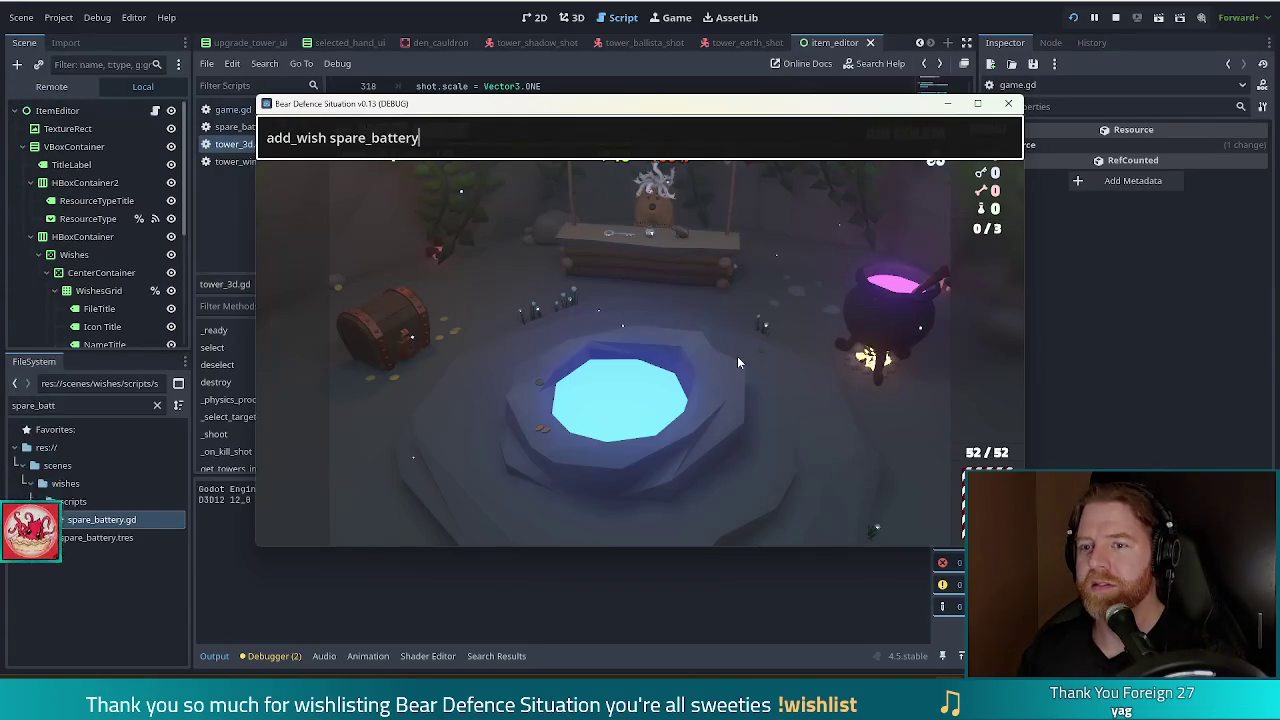
pyautogui.press('Return')
pyautogui.moveTo(279, 346)
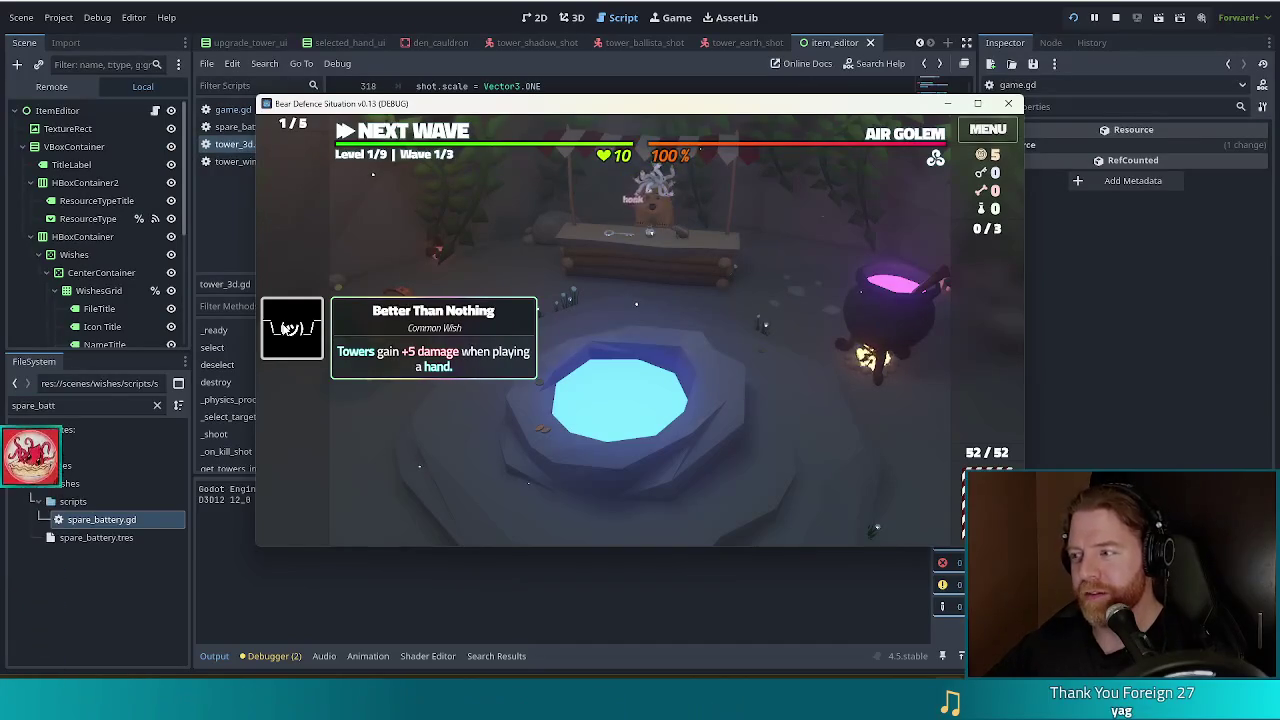
pyautogui.click(435, 140)
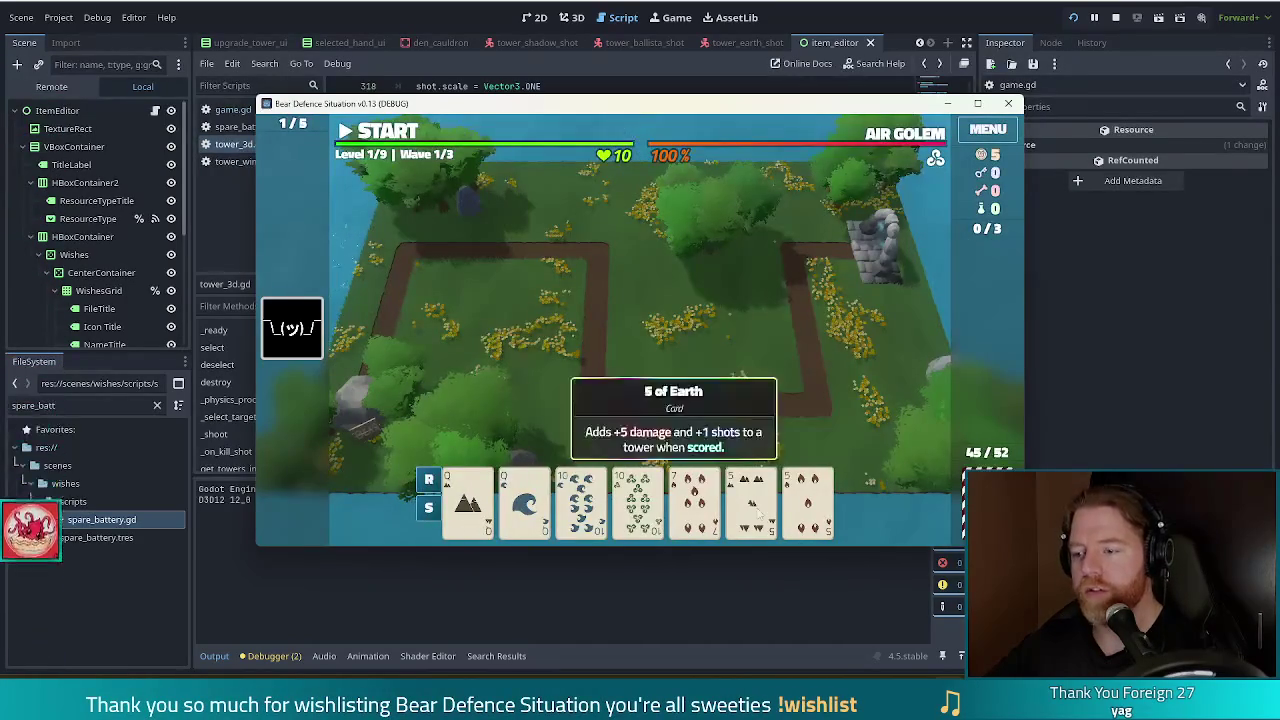
# Place a ballista tower beside the path, start the first wave, then stop the game
pyautogui.click(589, 429)
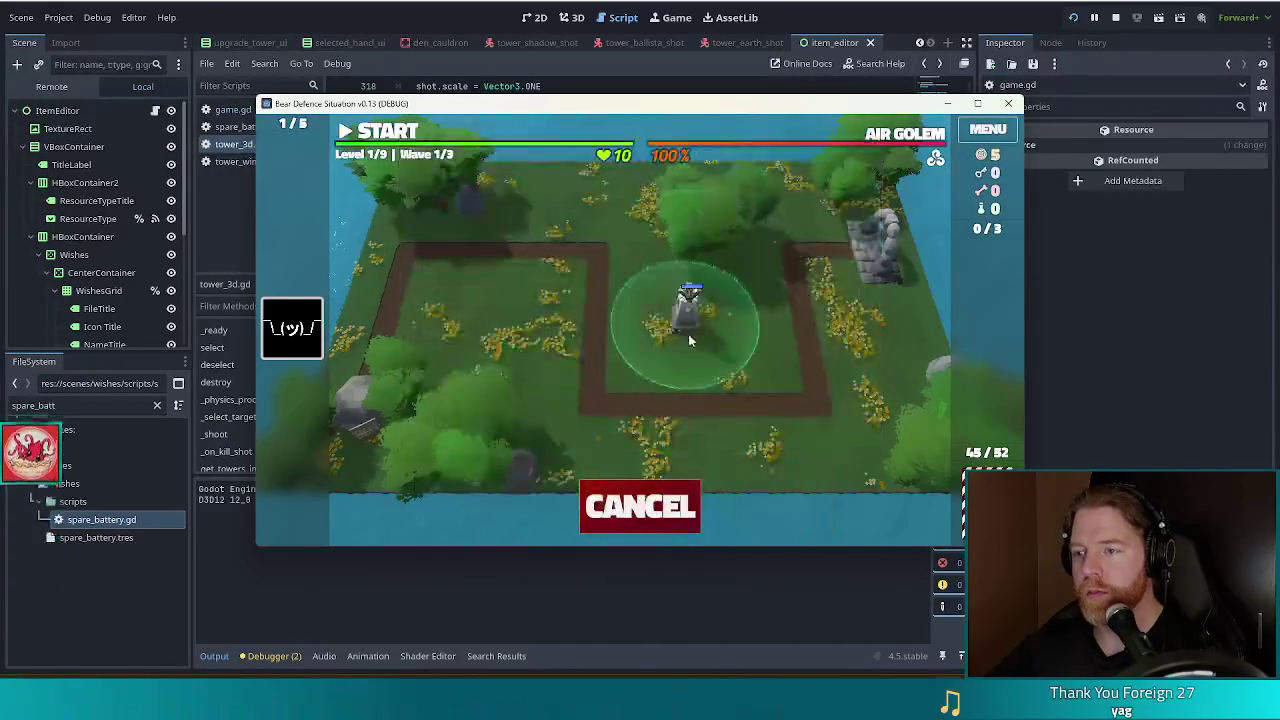
pyautogui.click(760, 349)
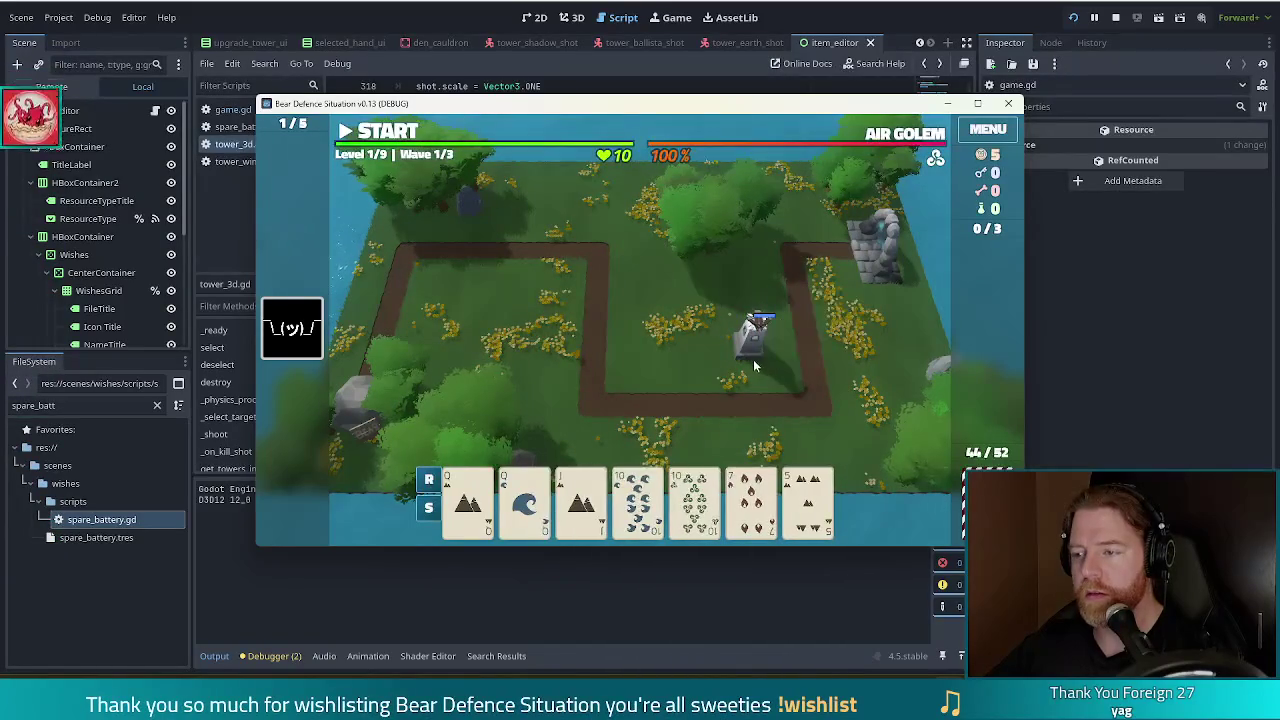
pyautogui.click(753, 366)
pyautogui.click(786, 223)
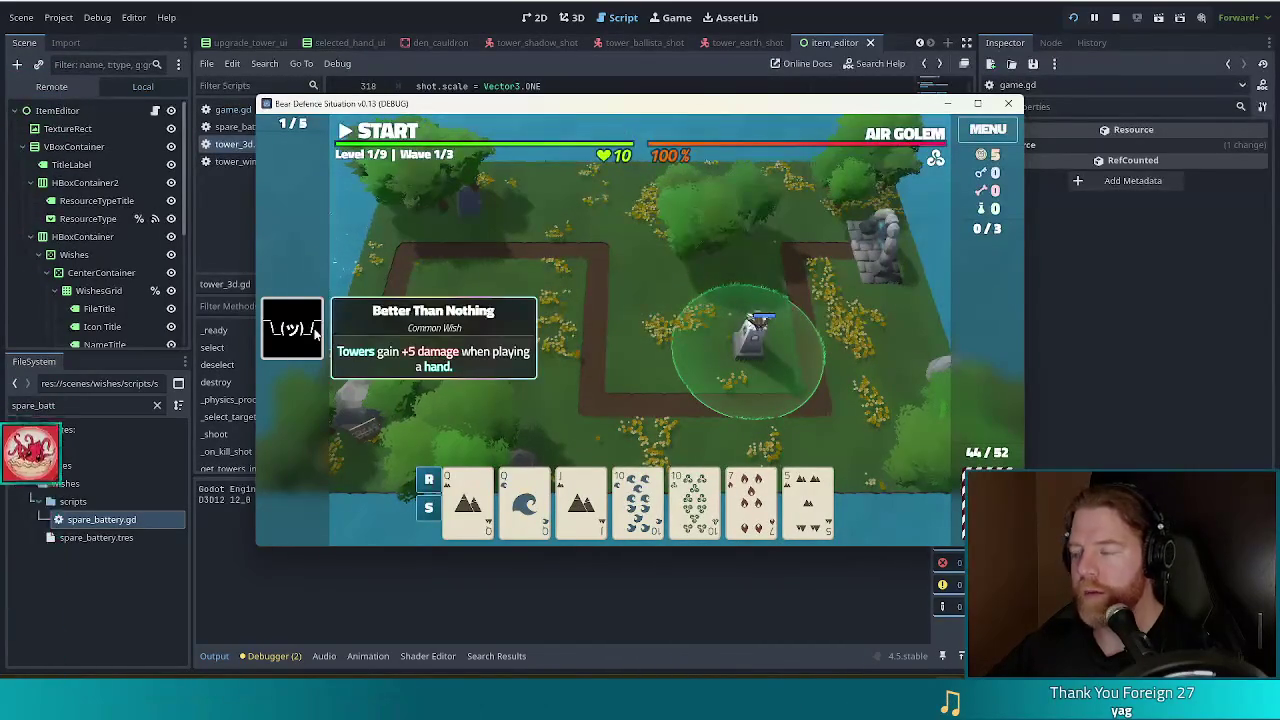
pyautogui.click(343, 138)
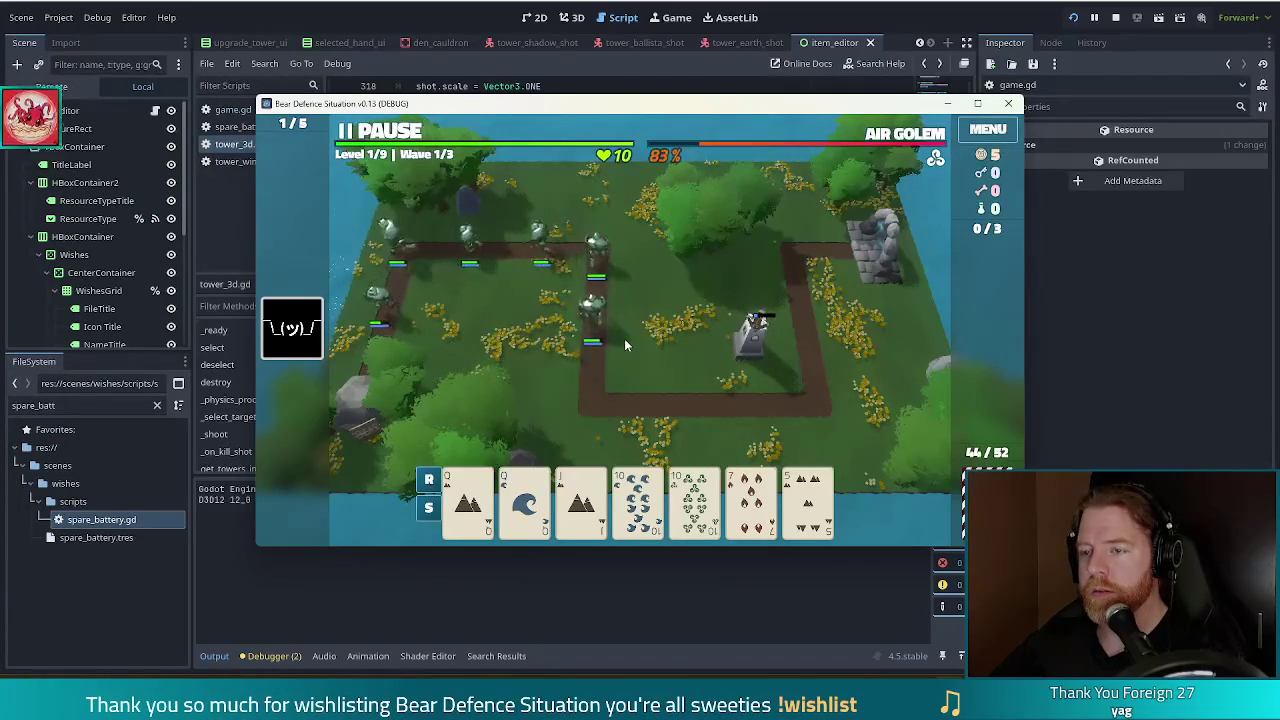
pyautogui.click(1116, 22)
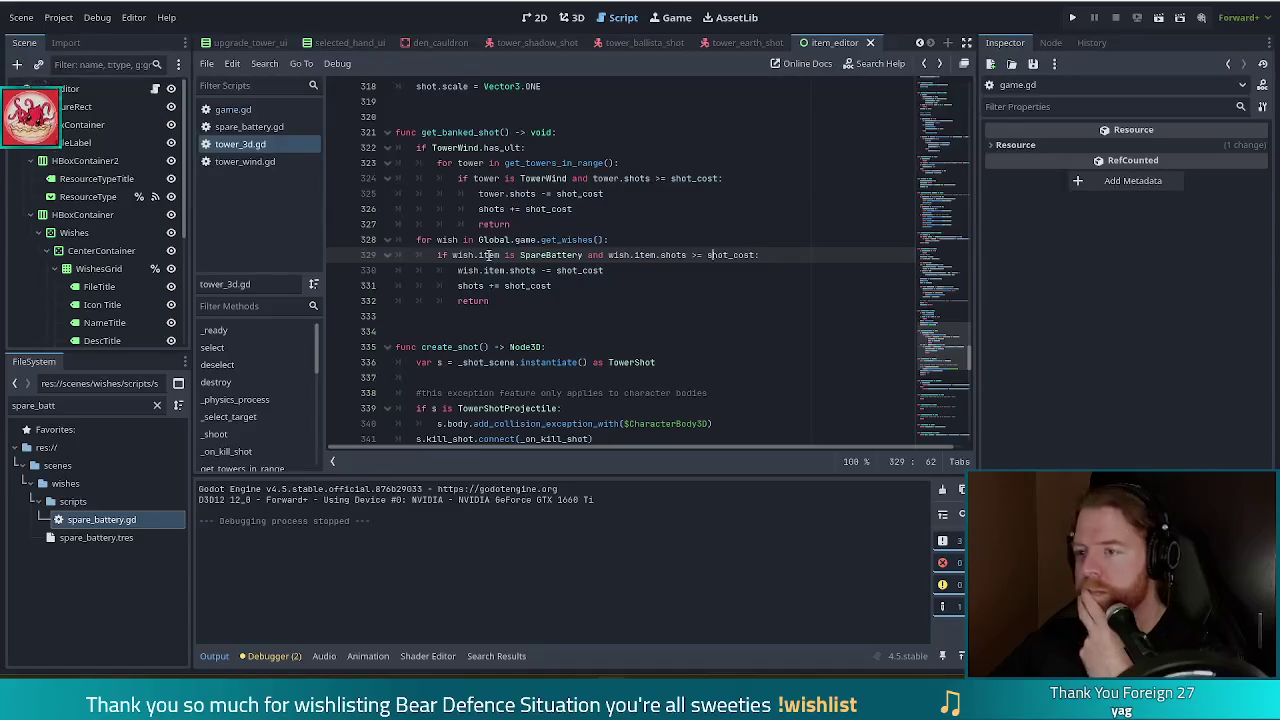
# Add the comment '#TODO setter that yeets wish at 0' to spare_battery.gd and save it
pyautogui.click(248, 127)
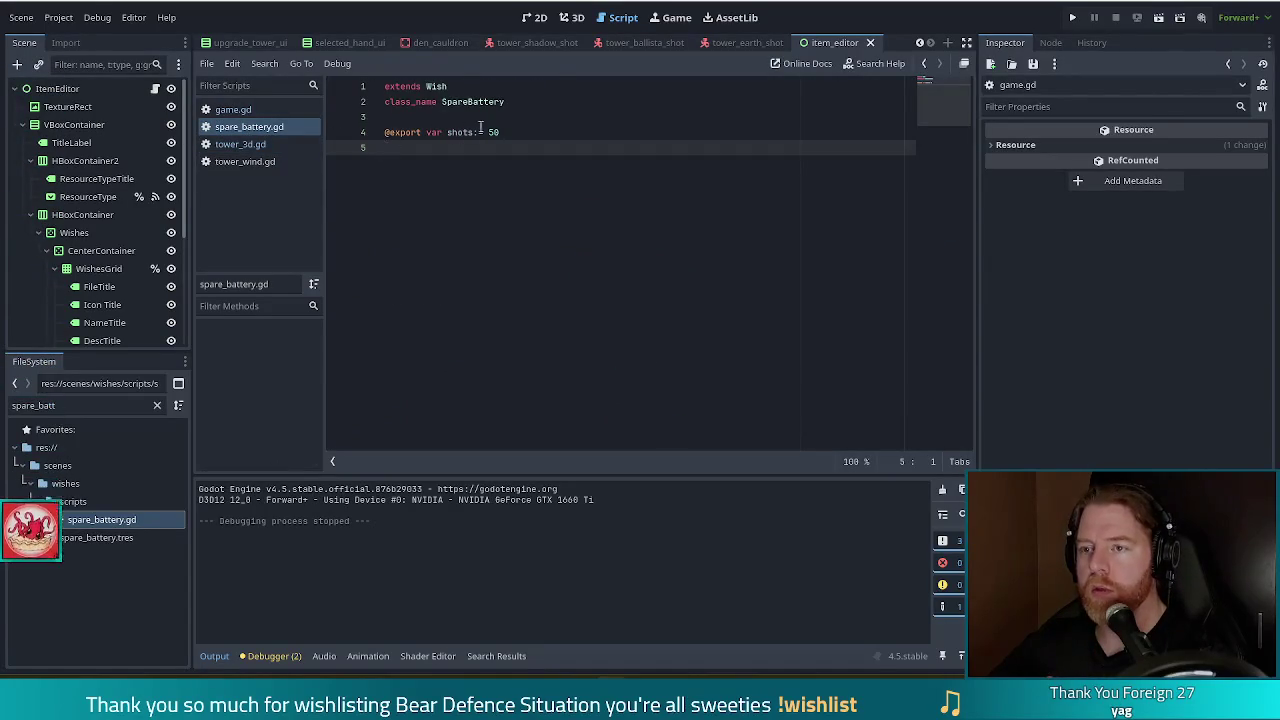
pyautogui.press('Up')
pyautogui.press('Up')
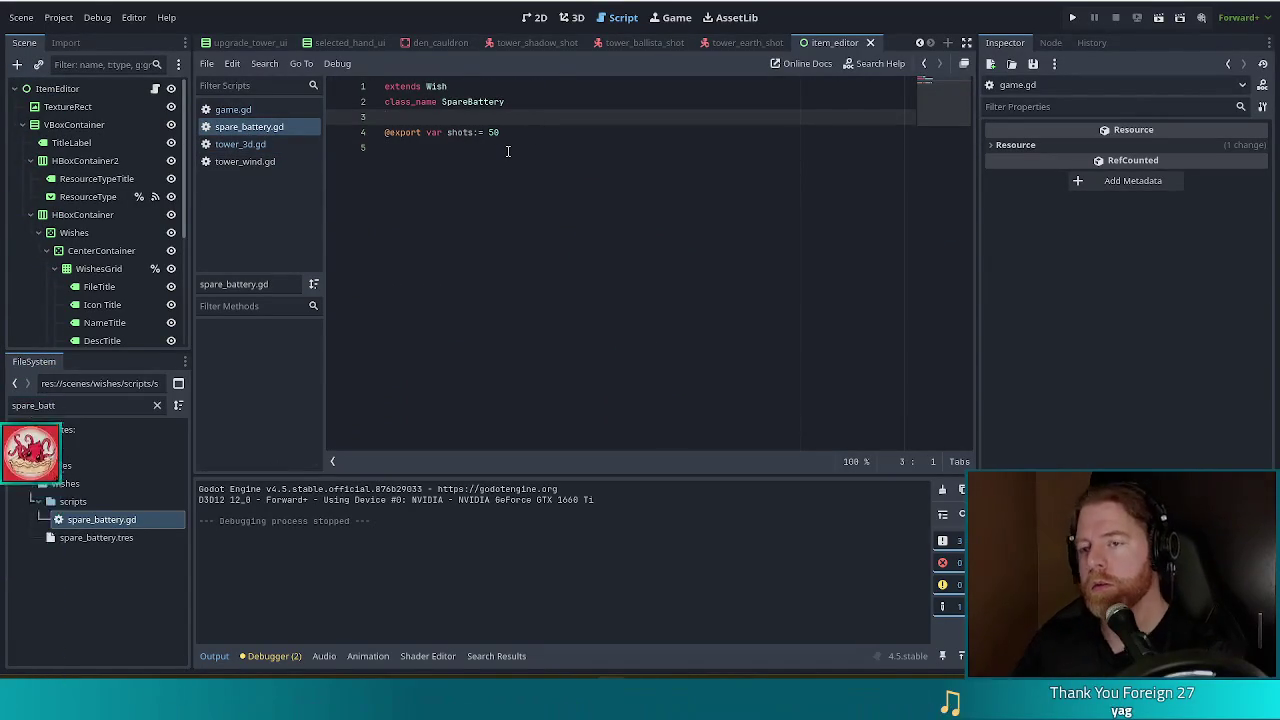
pyautogui.press('Down')
pyautogui.press('Down')
pyautogui.write('TODO setter that yeets wish at 0')
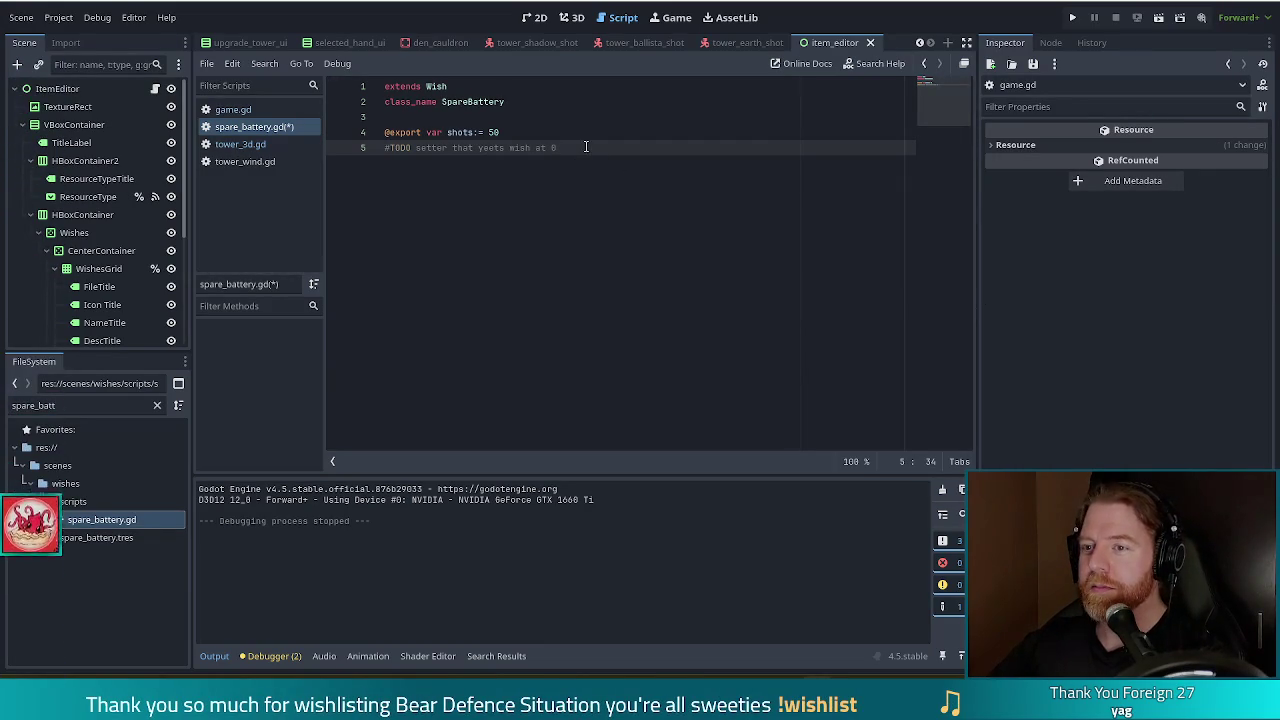
pyautogui.hotkey('ctrl', 's')
pyautogui.click(103, 538)
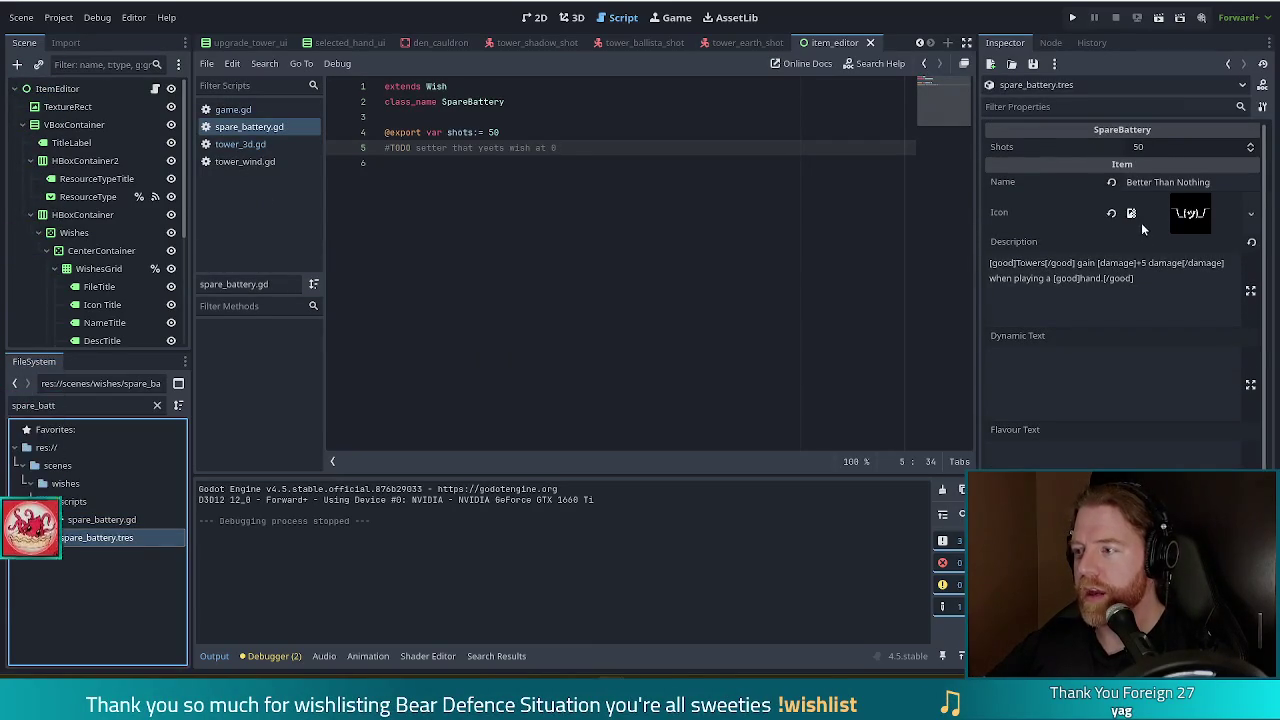
# Remove the spare_battery wish's icon and rename it to Spare
pyautogui.click(1105, 218)
pyautogui.click(1112, 214)
pyautogui.click(1190, 182)
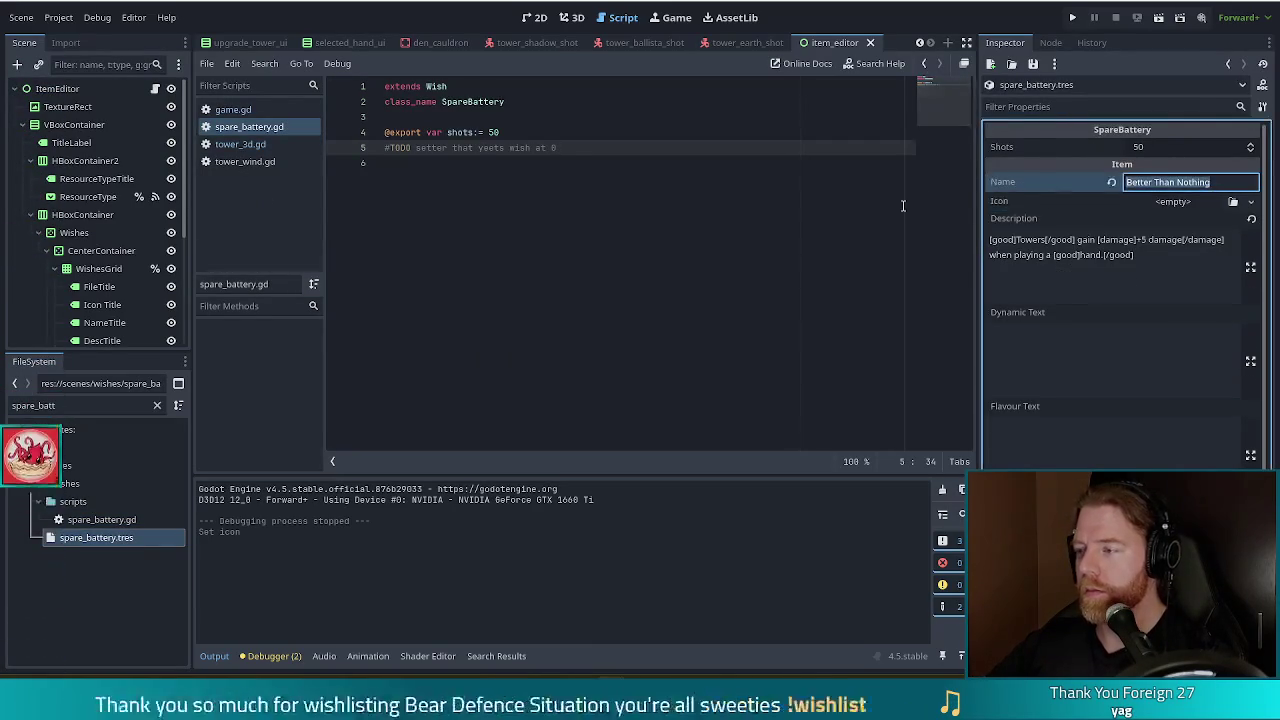
pyautogui.write('S')
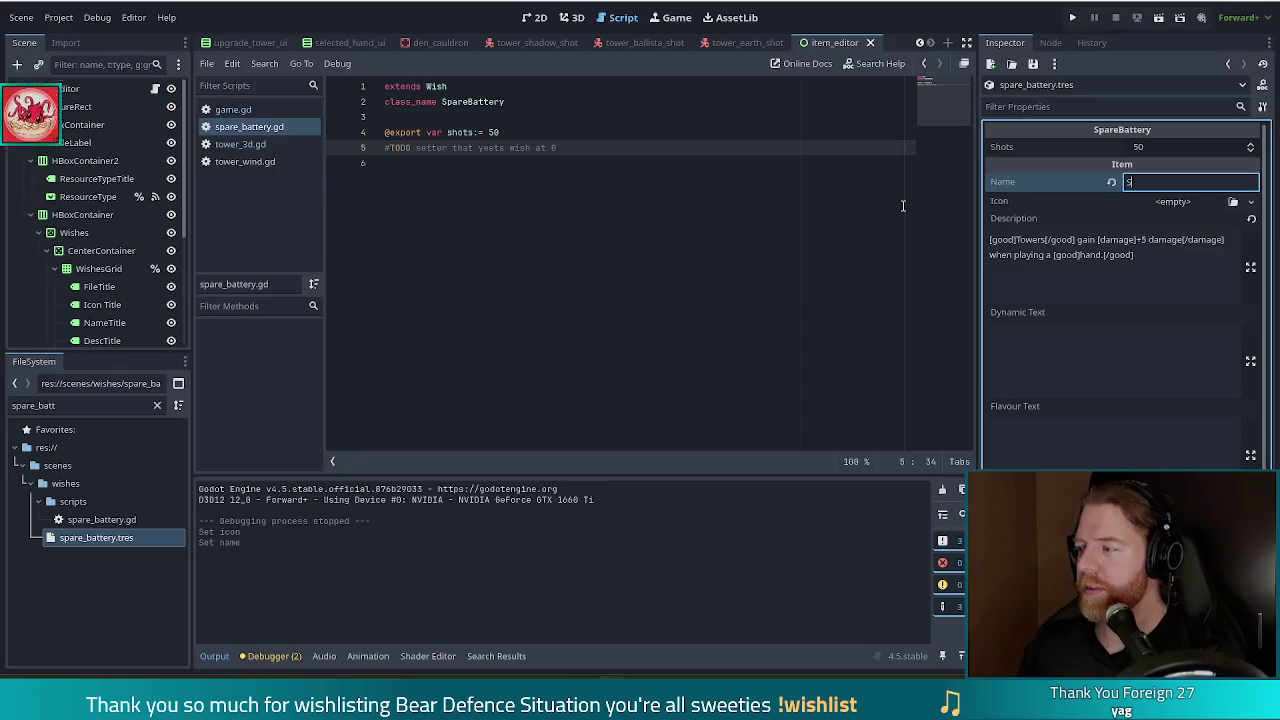
pyautogui.write('pare')
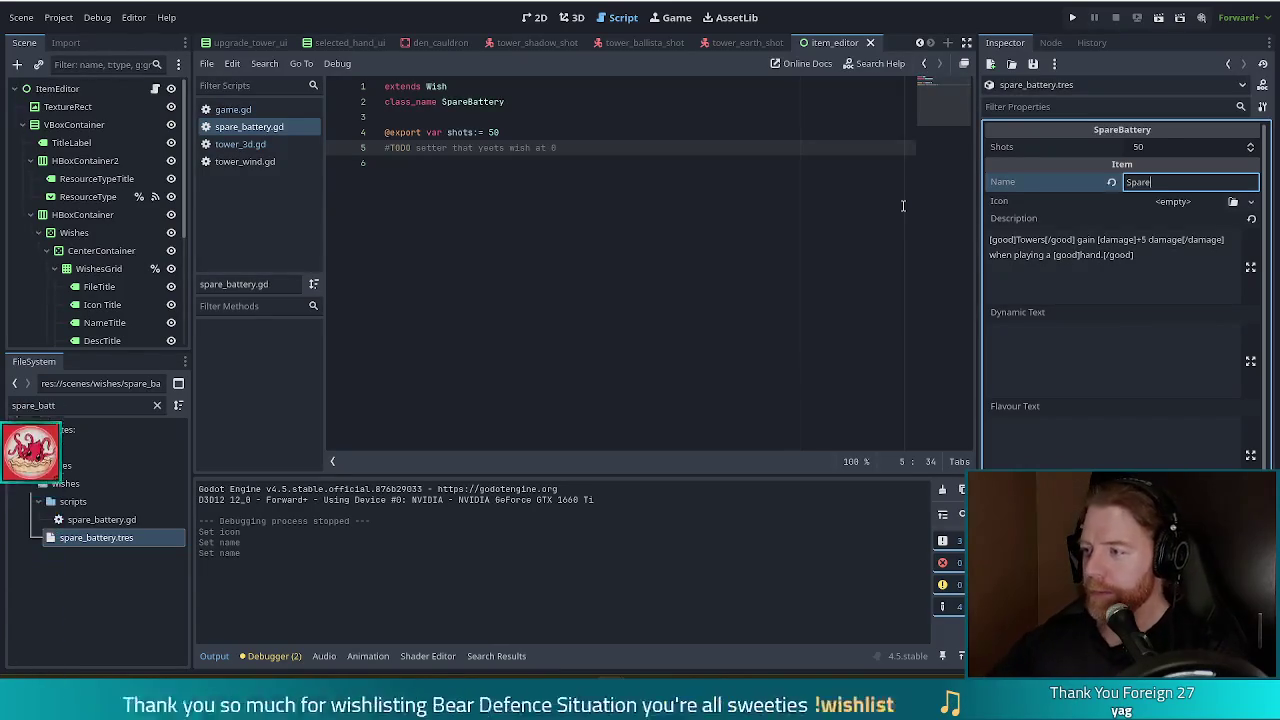
# Replace the description with 'Provides shots to towers that are out of ammo.'
pyautogui.click(1177, 253)
pyautogui.hotkey('ctrl', 'a')
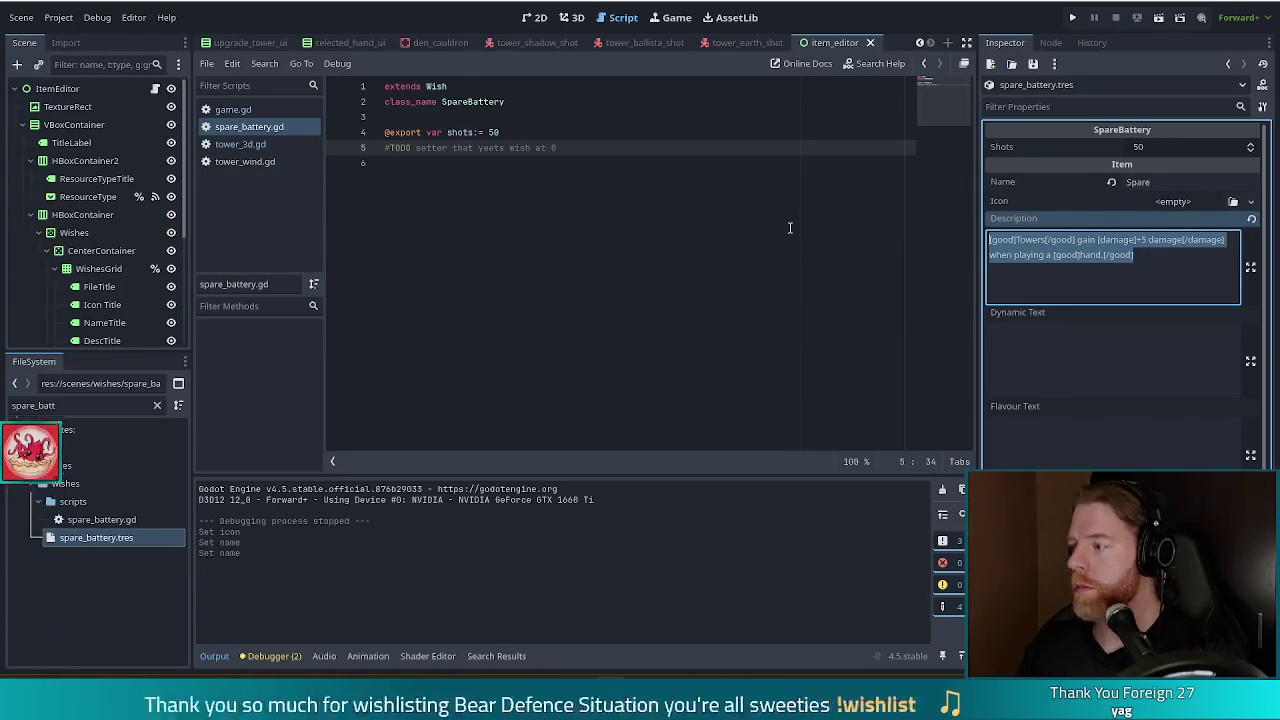
pyautogui.write('Provides ')
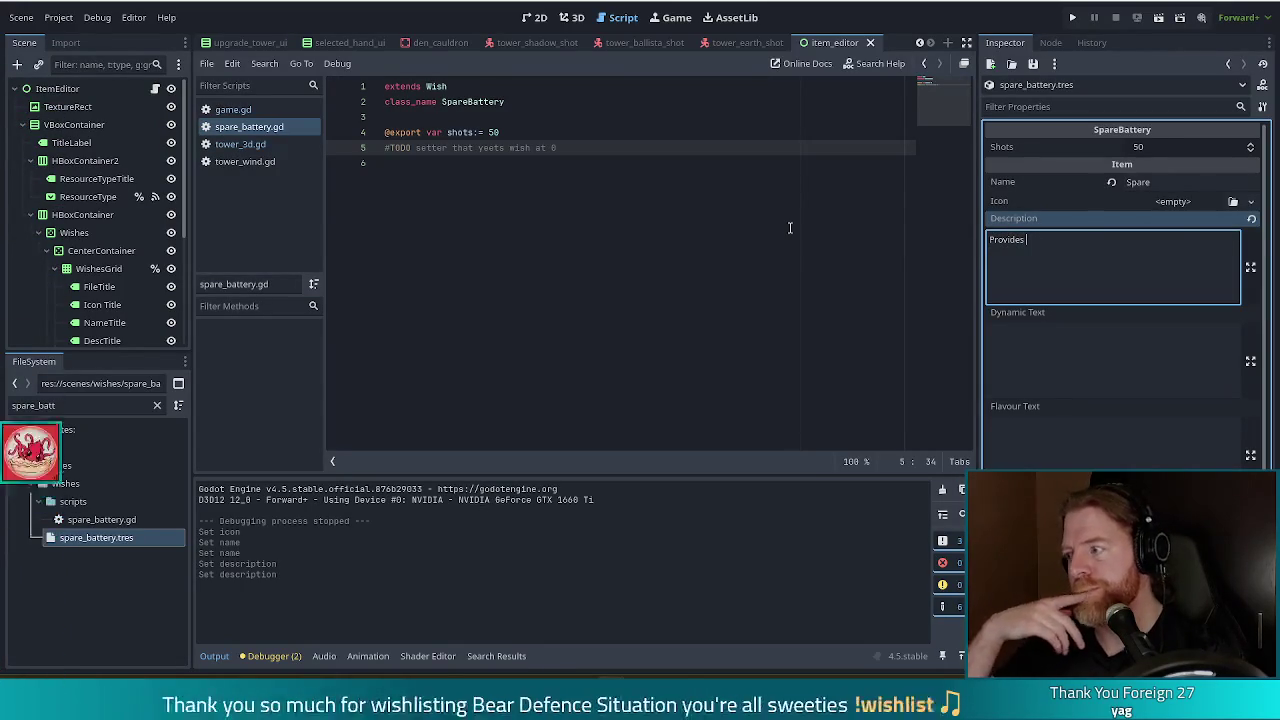
pyautogui.write('shots to')
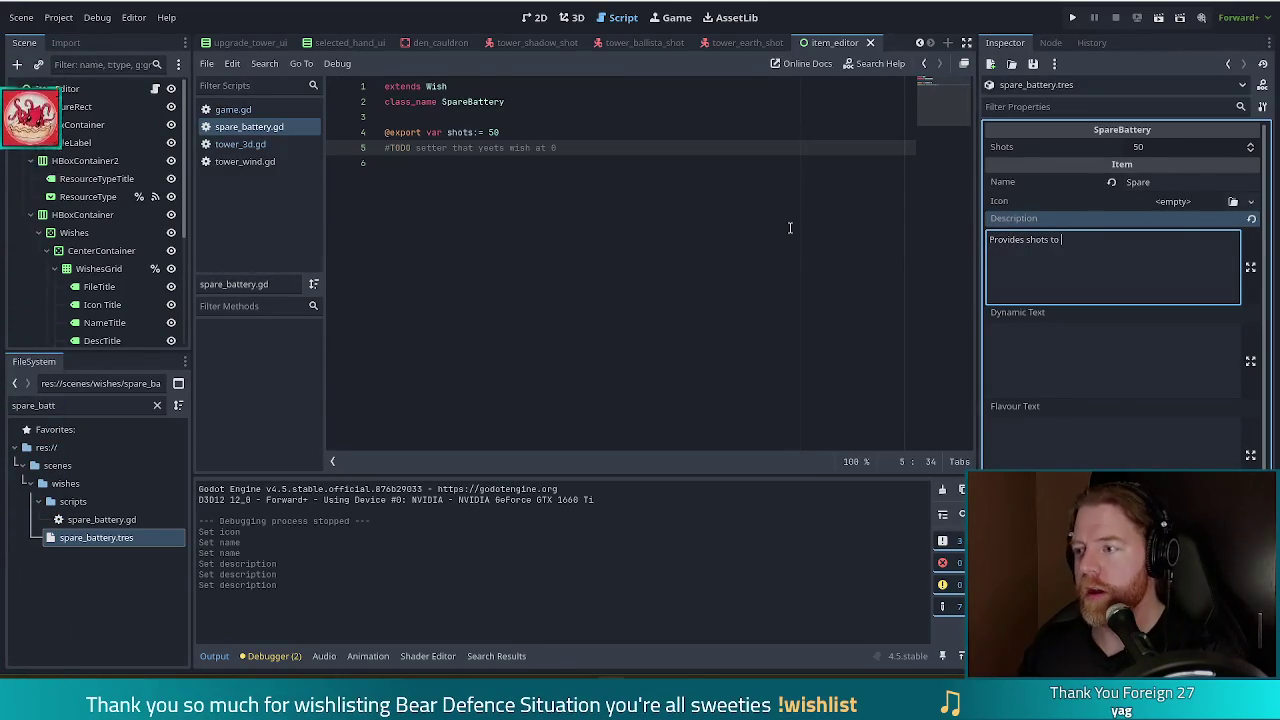
pyautogui.write(' towers')
pyautogui.press('BackSpace')
pyautogui.press('BackSpace')
pyautogui.press('BackSpace')
pyautogui.write('hat are out of ammo.')
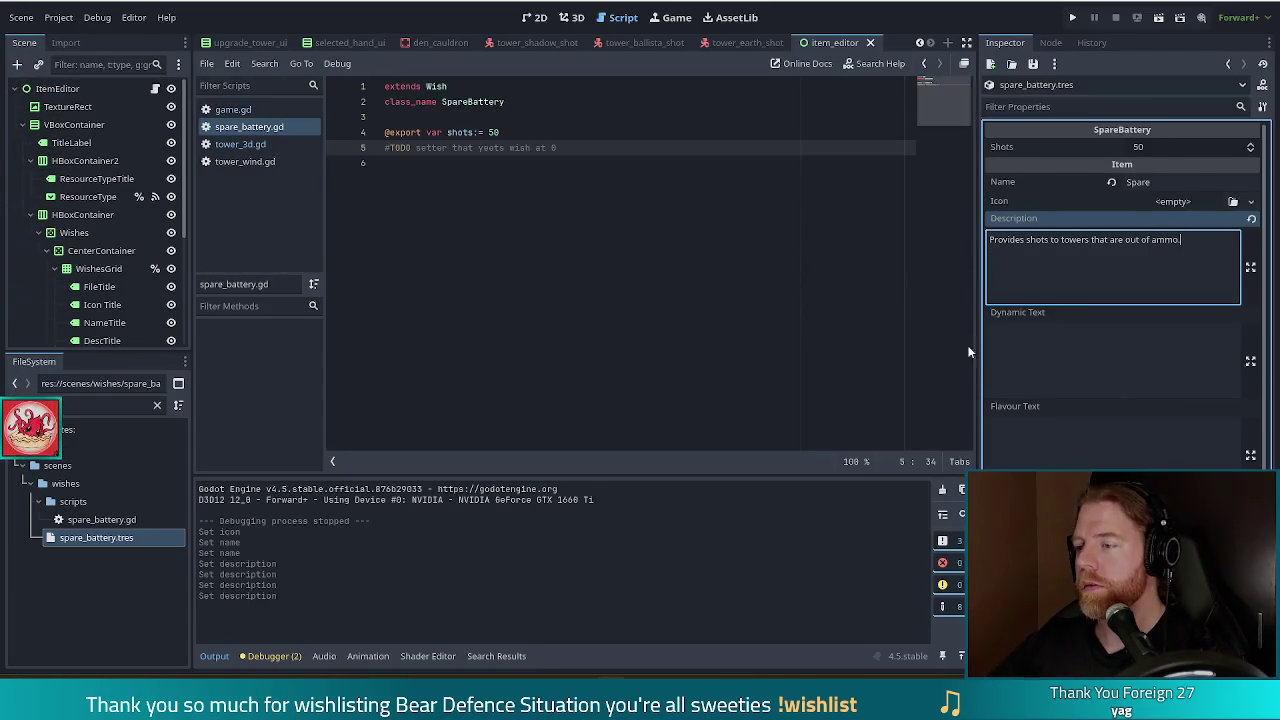
pyautogui.click(1055, 356)
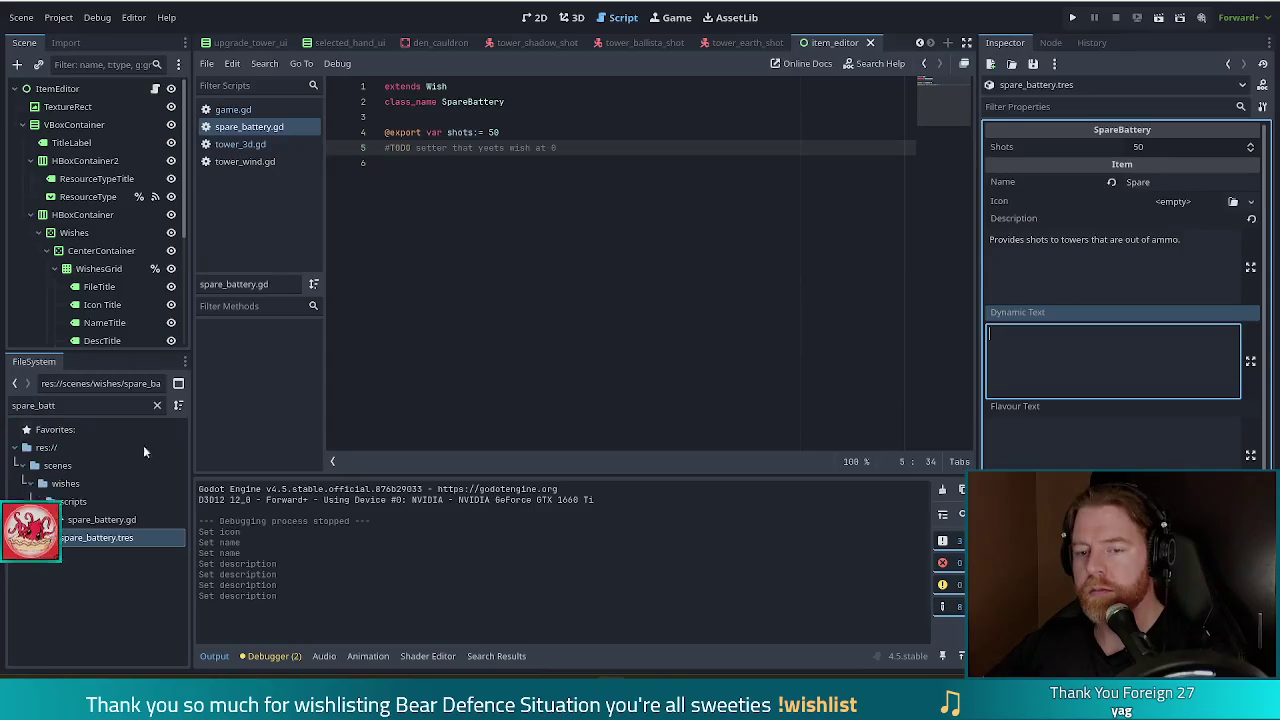
pyautogui.moveTo(56, 405); pyautogui.dragTo(4, 405)
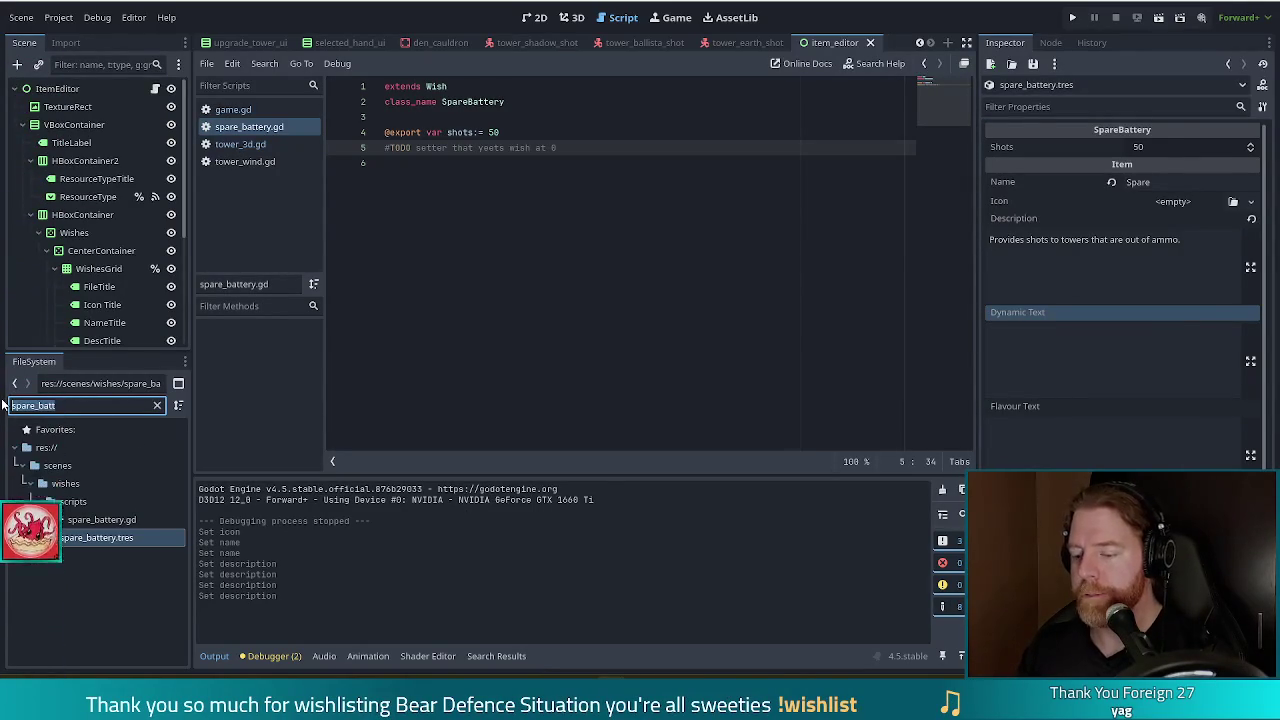
# Filter the files to 'railro' and copy railroad.tres's Dynamic Text template
pyautogui.write('ra')
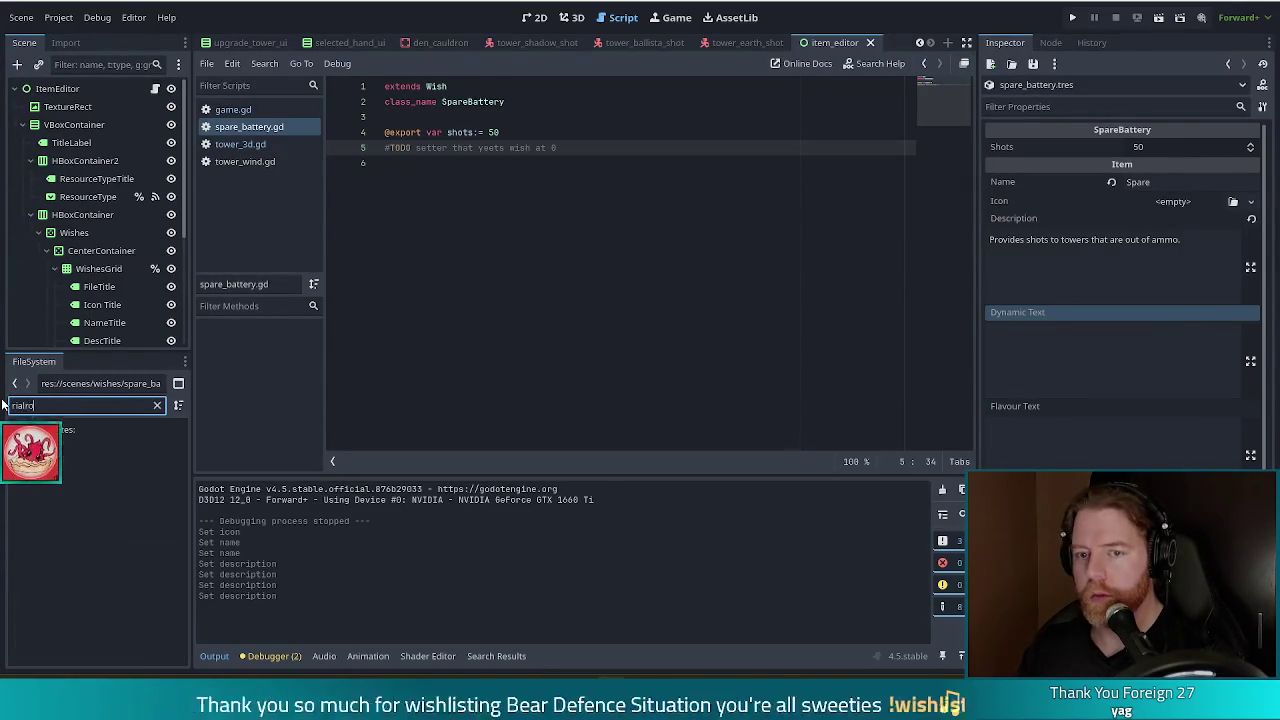
pyautogui.write('ilro')
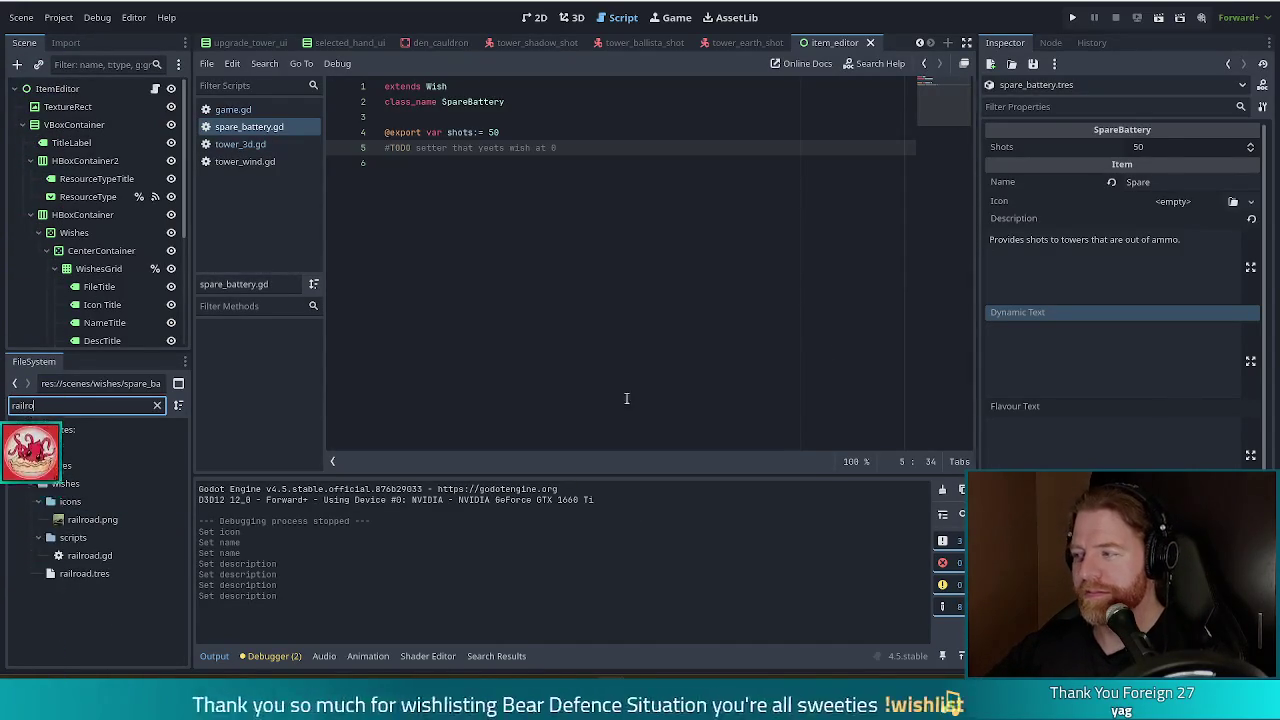
pyautogui.doubleClick(72, 574)
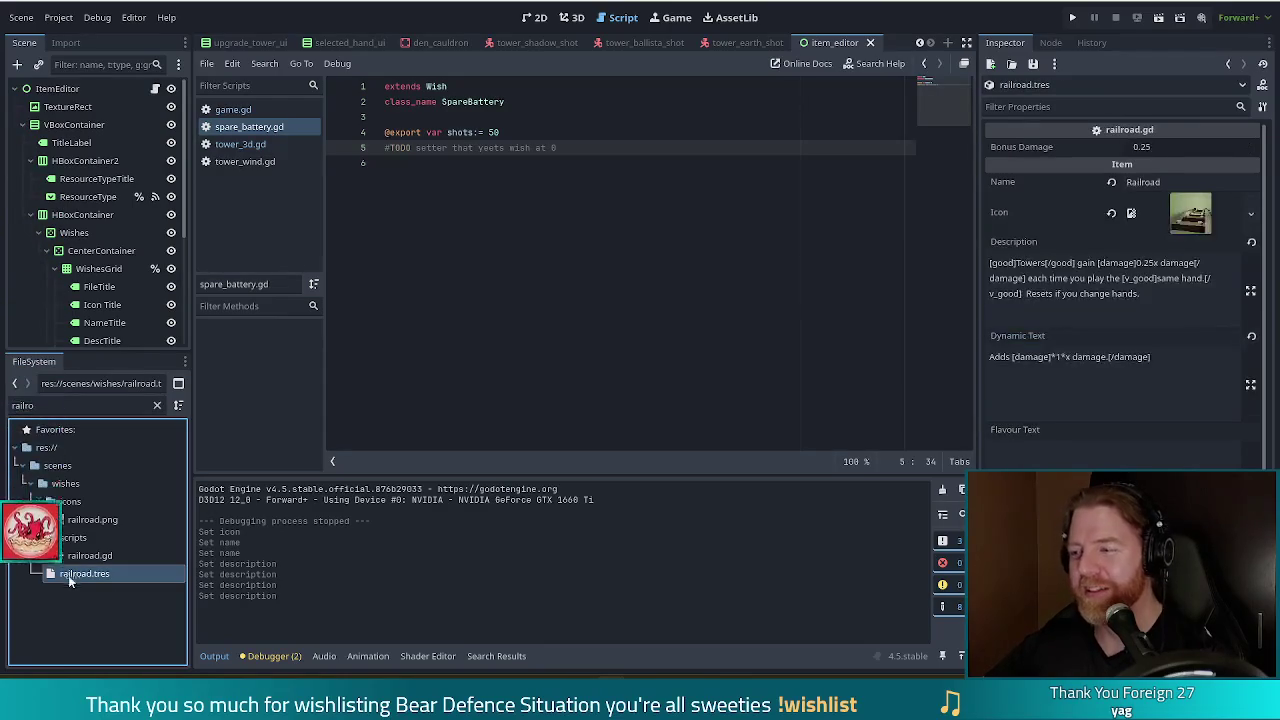
pyautogui.click(1116, 404)
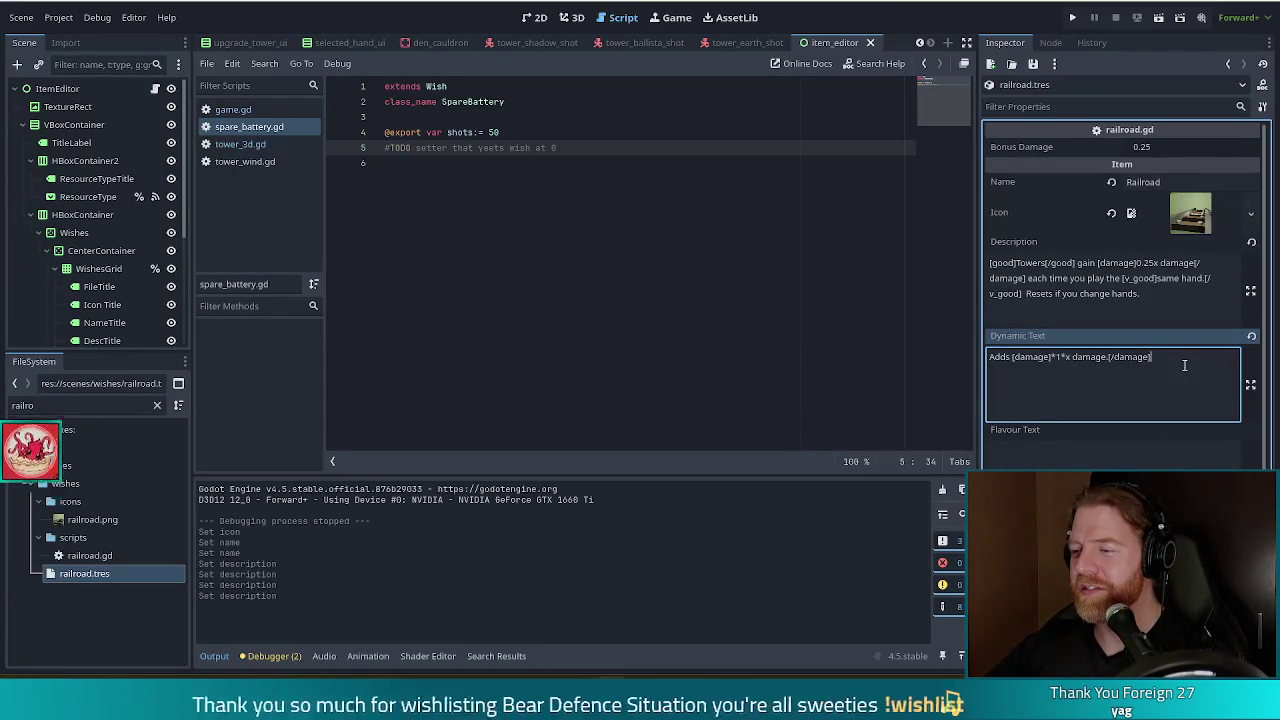
pyautogui.moveTo(1160, 357); pyautogui.dragTo(988, 362)
pyautogui.hotkey('ctrl', 'c')
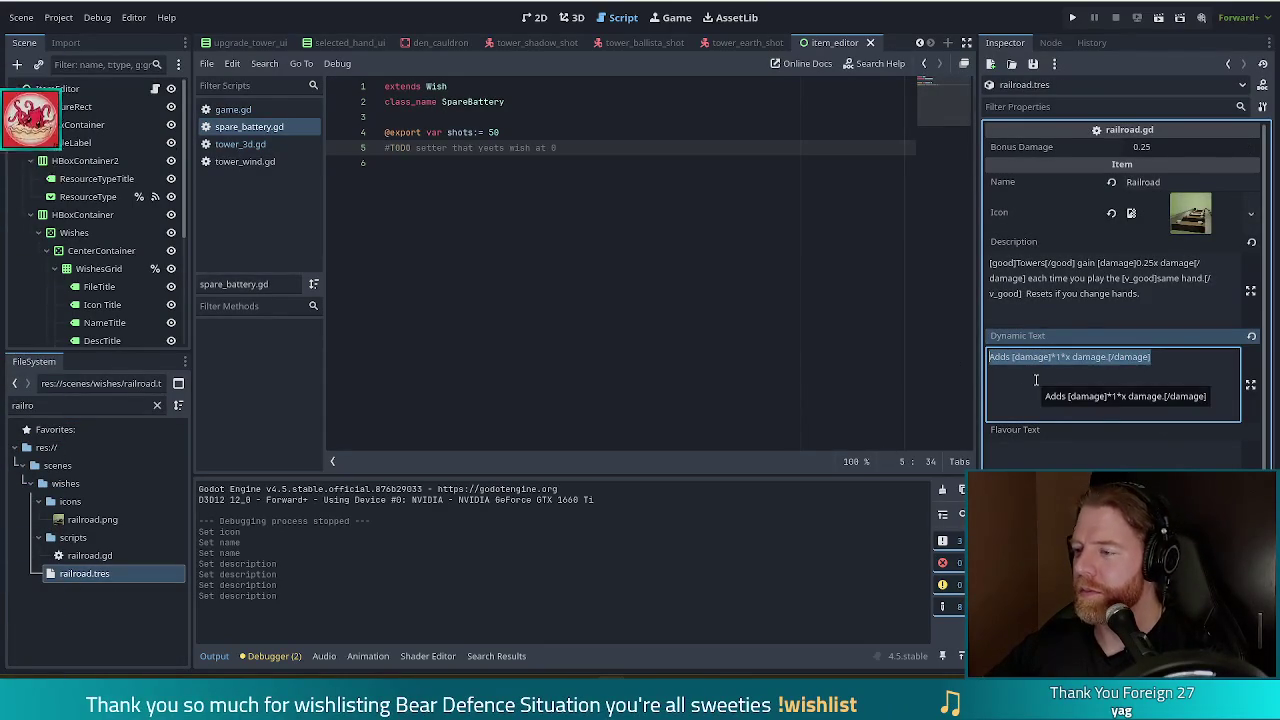
pyautogui.press('Escape')
# Switch the script editor to tower_3d.gd and return the Inspector to spare_battery.tres
pyautogui.hotkey('alt', 'Left')
pyautogui.hotkey('alt', 'Right')
pyautogui.hotkey('alt', 'Left')
pyautogui.click(1101, 406)
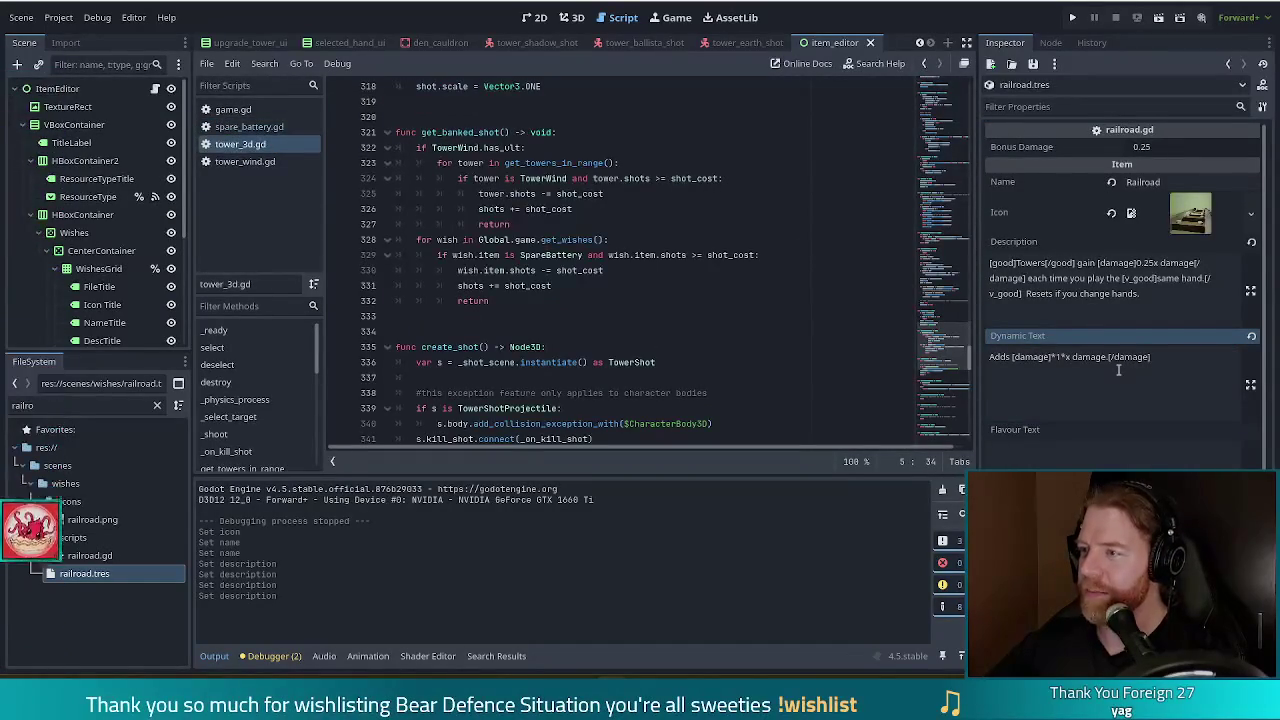
pyautogui.click(1229, 64)
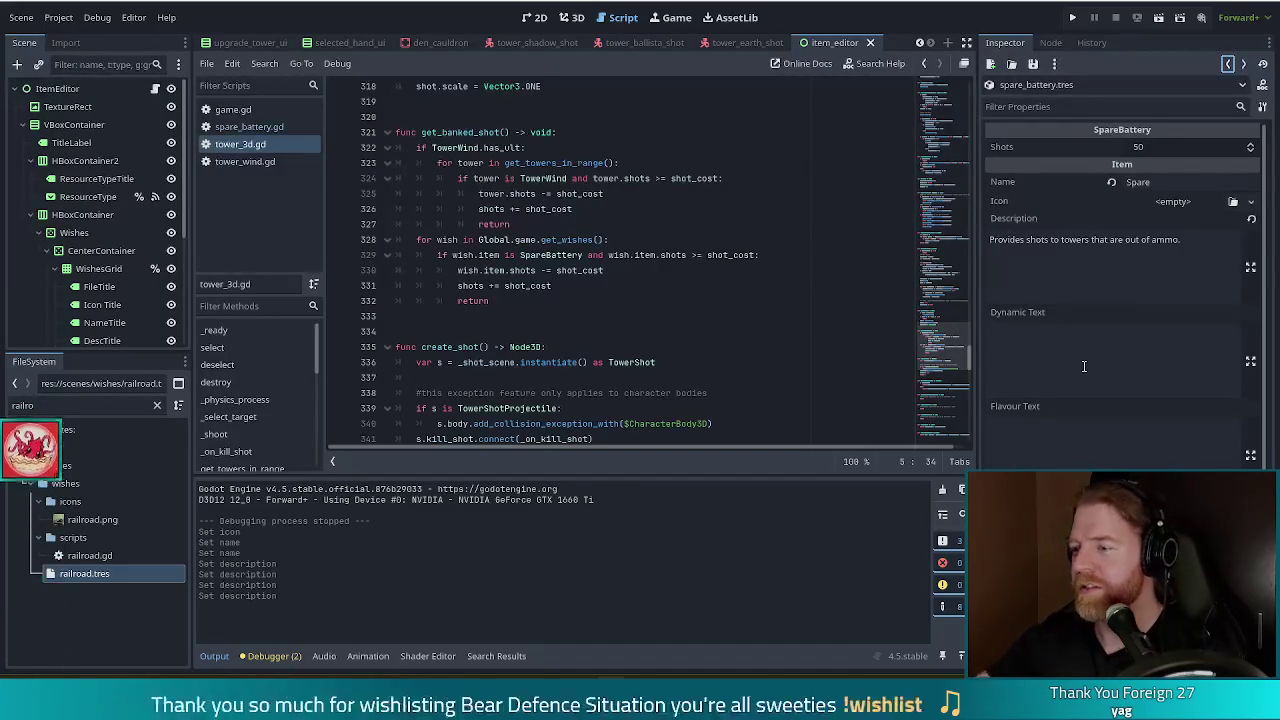
# Paste Railroad's template into Spare Battery's Dynamic Text and rewrite it as '[shots]*1*shots[/shots] remaining.'
pyautogui.click(1083, 366)
pyautogui.hotkey('ctrl', 'v')
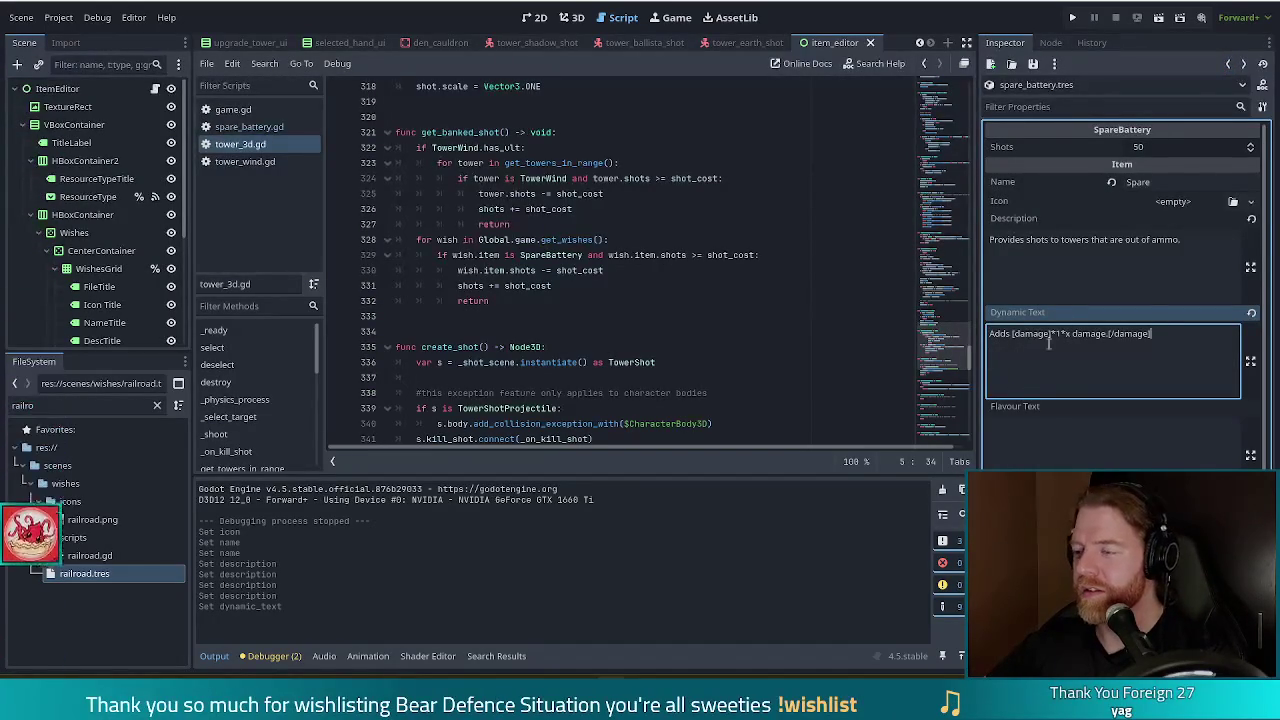
pyautogui.doubleClick(1000, 334)
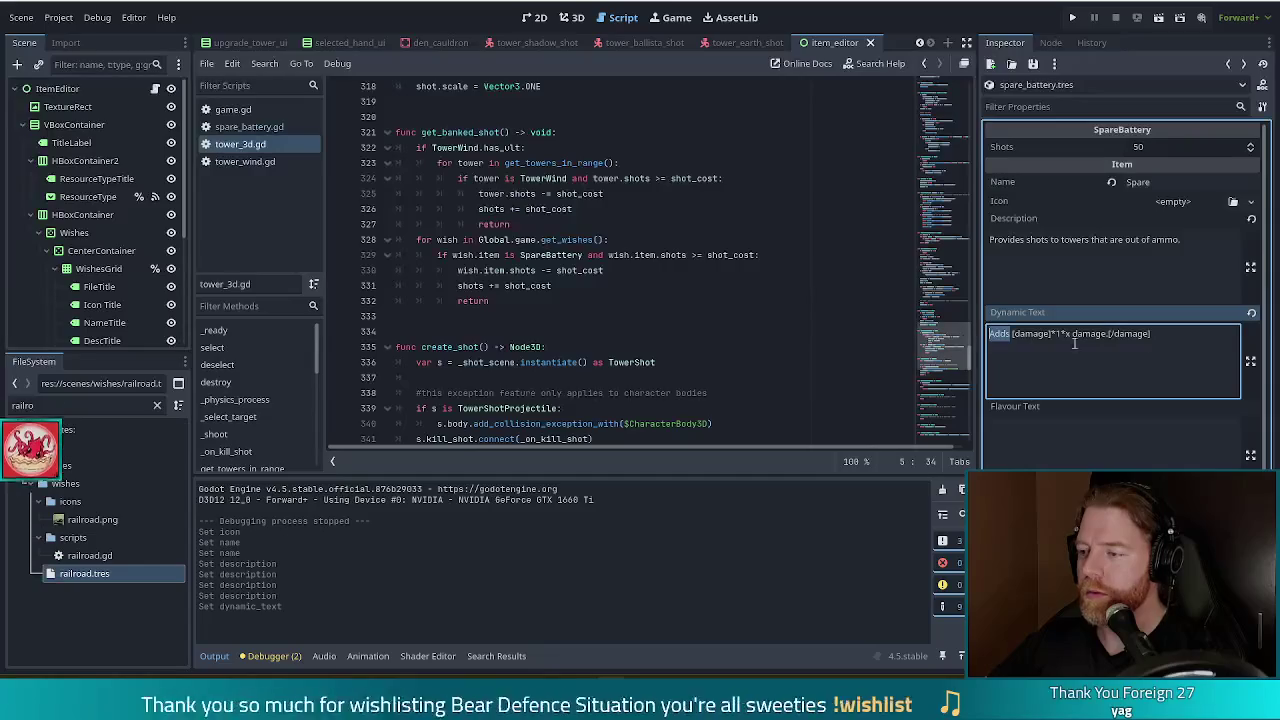
pyautogui.press('Delete')
pyautogui.press('Delete')
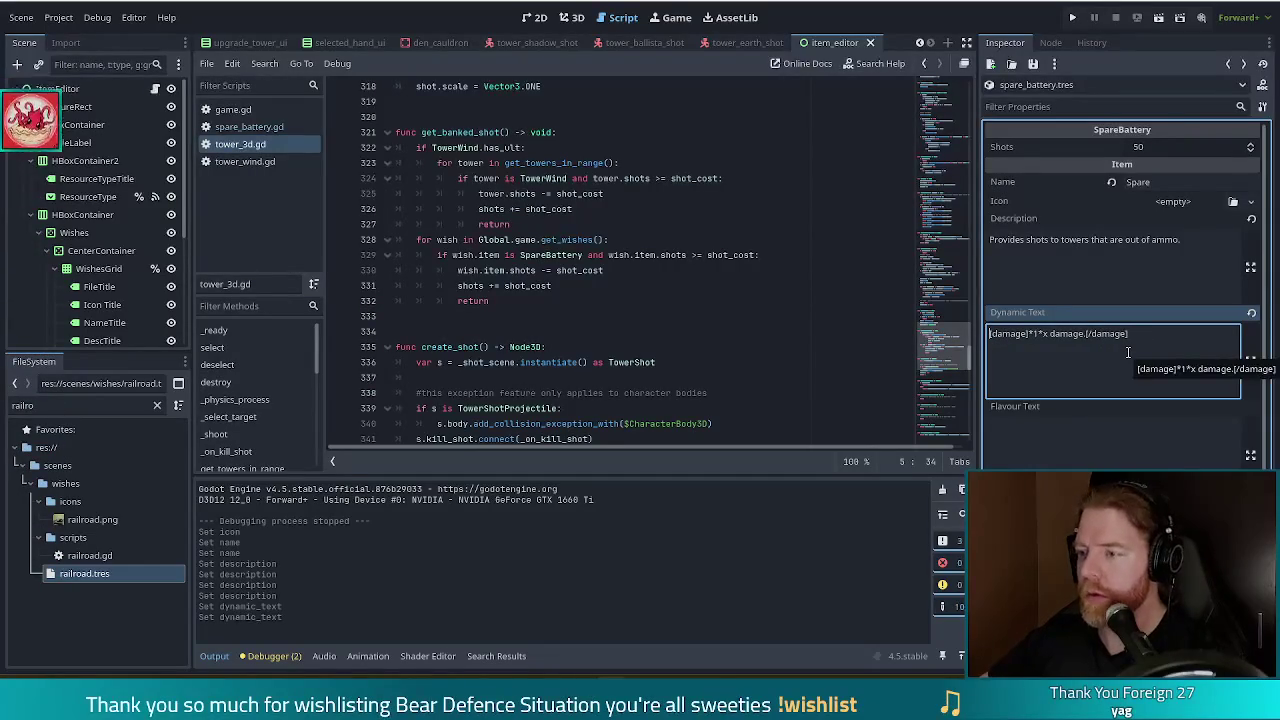
pyautogui.hotkey('ctrl', 'shift', 'Right')
pyautogui.write('[shots')
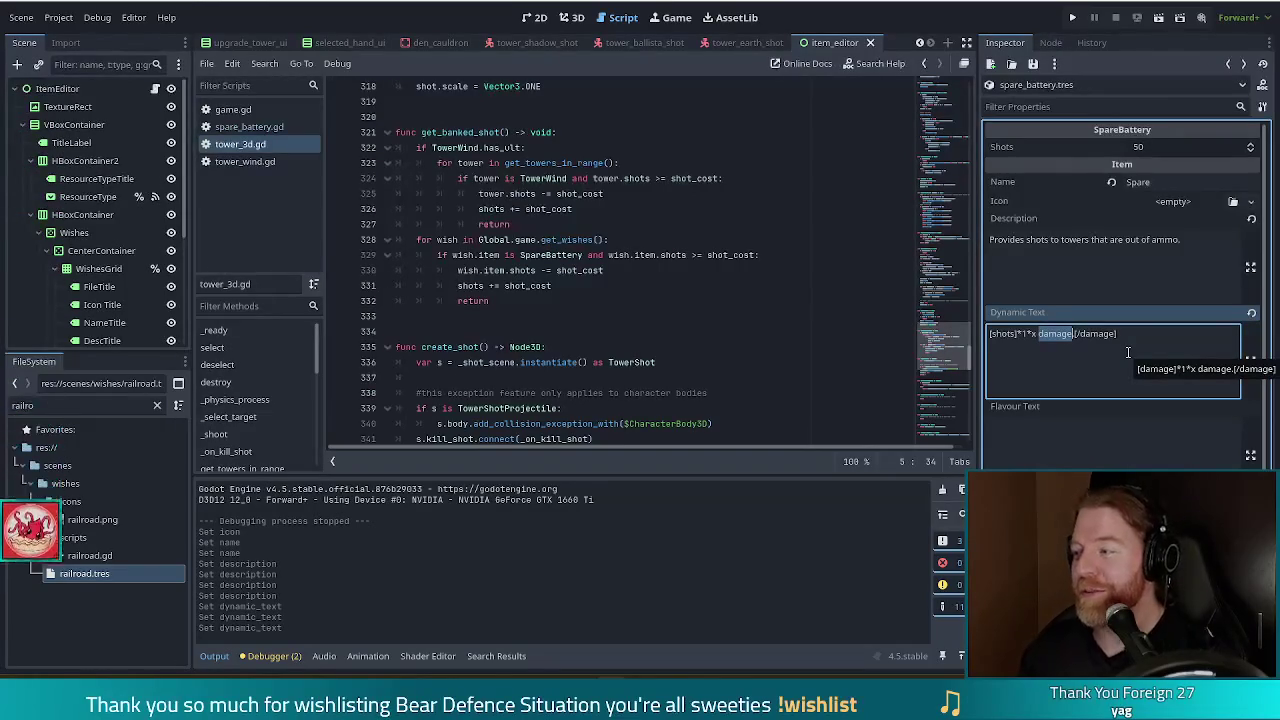
pyautogui.write('shots.')
pyautogui.hotkey('ctrl', 'shift', 'Right')
pyautogui.write('shots]')
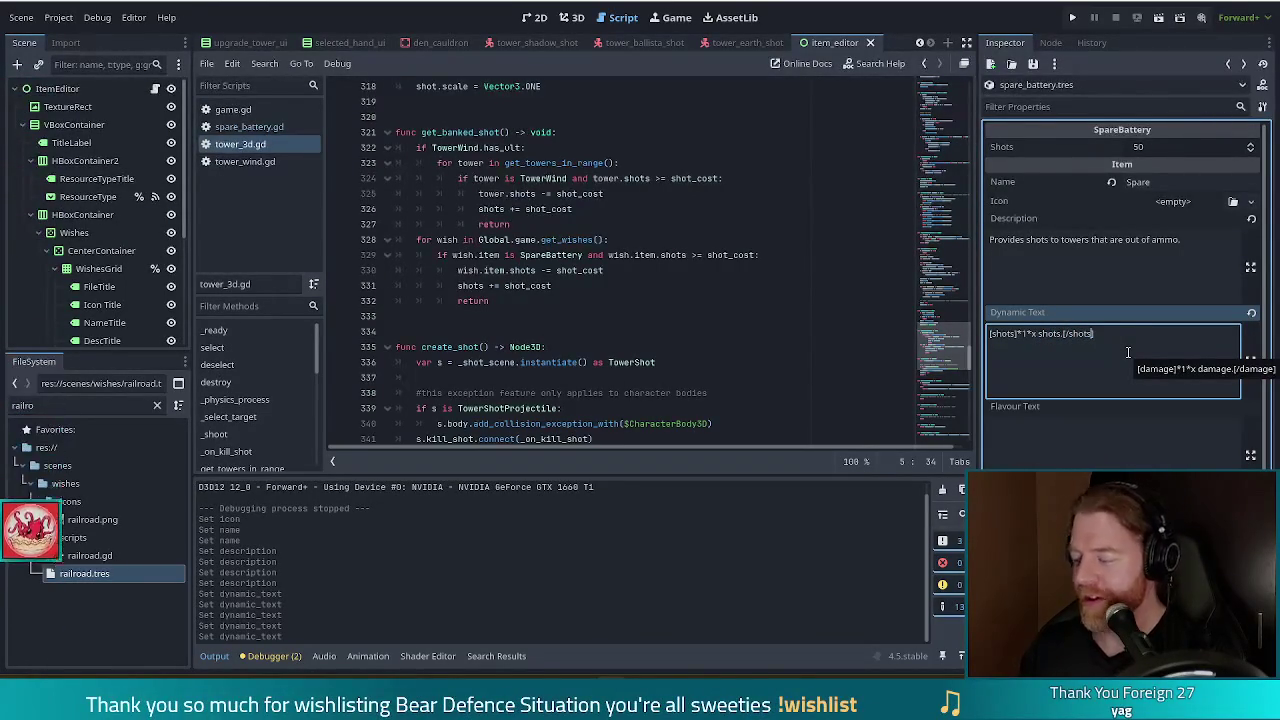
pyautogui.write(' remaining.')
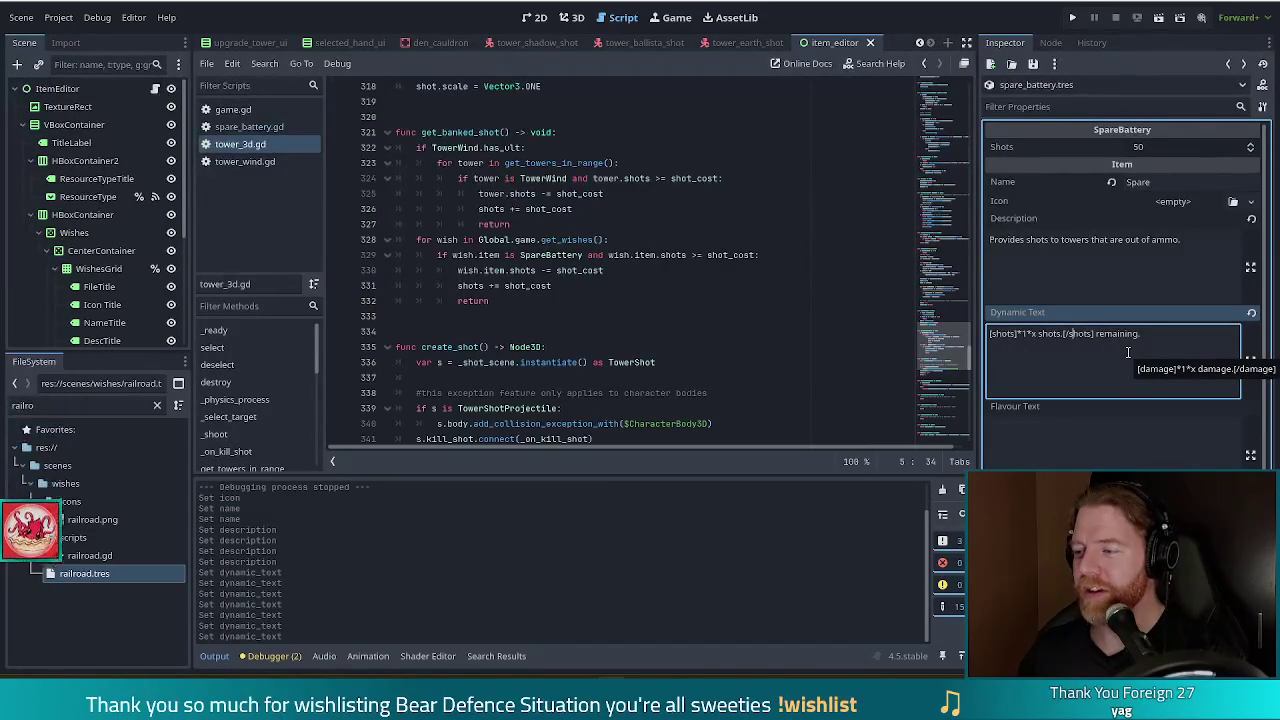
pyautogui.hotkey('ctrl', 'Left')
pyautogui.press('BackSpace')
pyautogui.press('BackSpace')
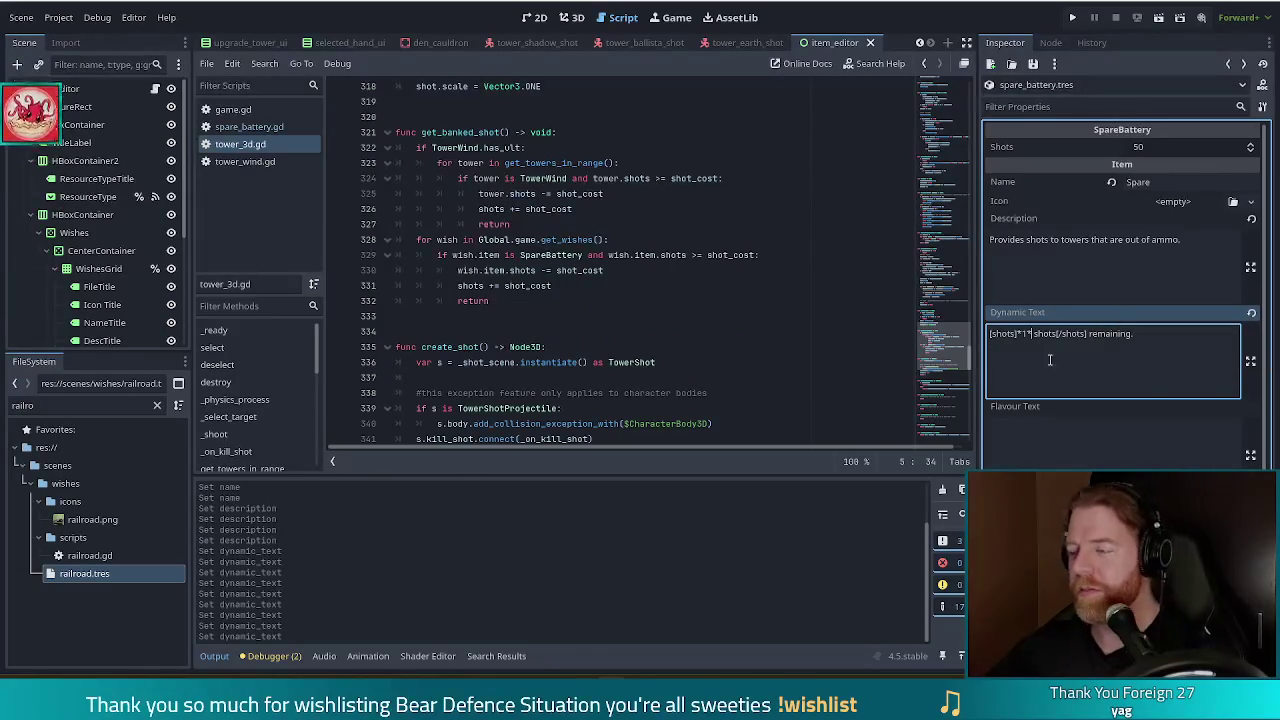
# Copy get_dynamic_text from railroad.gd and paste it below the TODO in spare_battery.gd
pyautogui.doubleClick(80, 556)
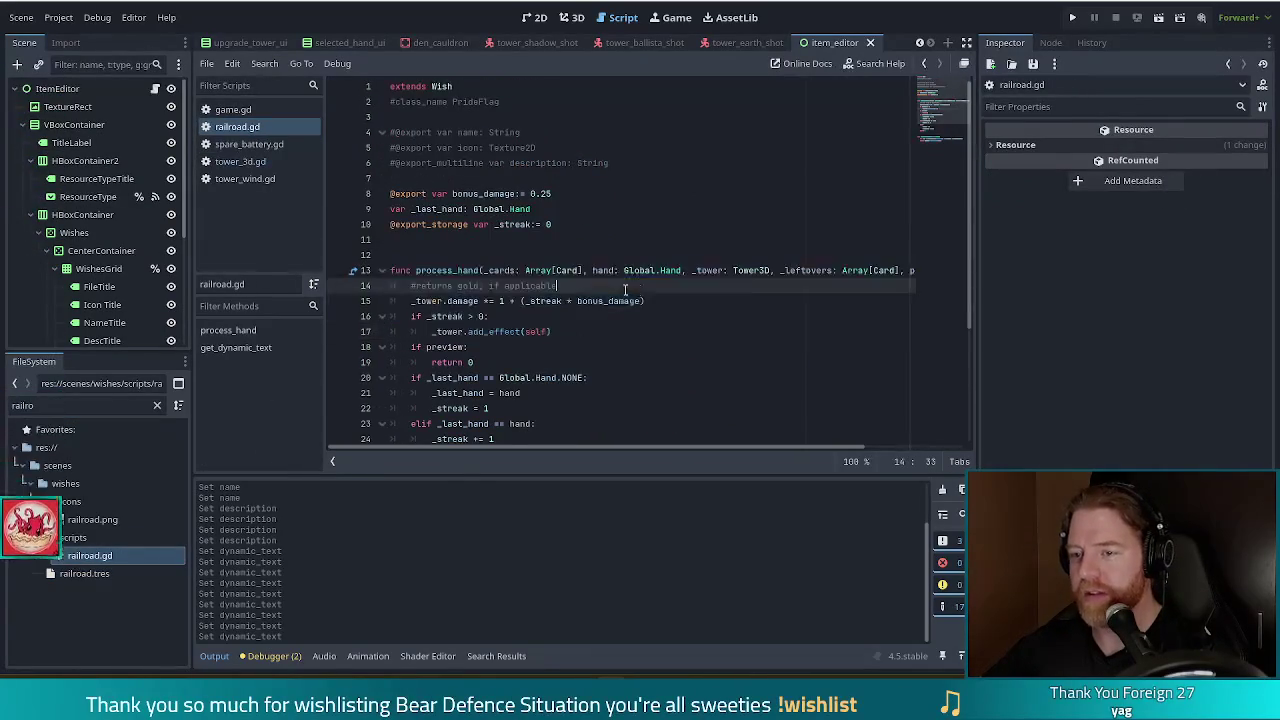
pyautogui.scroll(-5, 625, 290)
pyautogui.click(580, 408)
pyautogui.moveTo(578, 408)
pyautogui.mouseDown()
pyautogui.moveTo(410, 393)
pyautogui.moveTo(390, 378)
pyautogui.mouseUp()
pyautogui.hotkey('ctrl', 'c')
pyautogui.click(249, 144)
pyautogui.press('Down')
pyautogui.press('Return')
pyautogui.hotkey('ctrl', 'v')
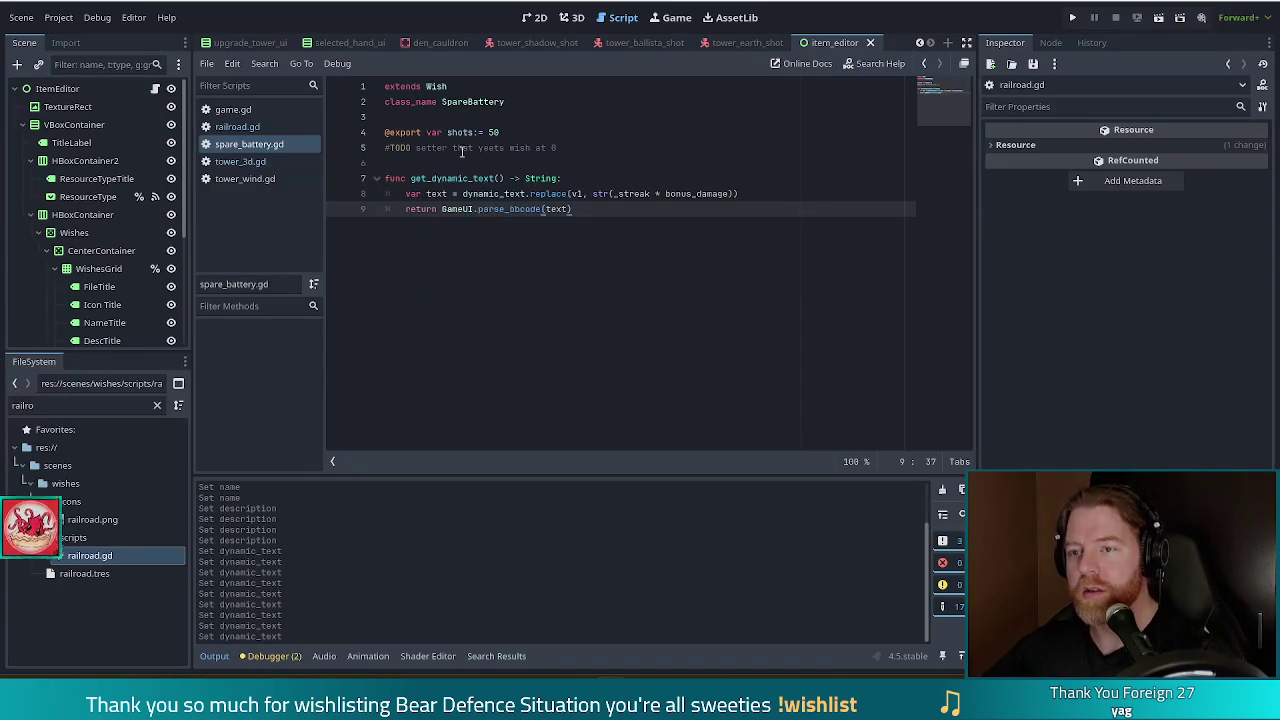
# Replace _streak * bonus_damage with shots in the pasted function and save spare_battery.gd
pyautogui.click(452, 170)
pyautogui.press('Return')
pyautogui.click(553, 211)
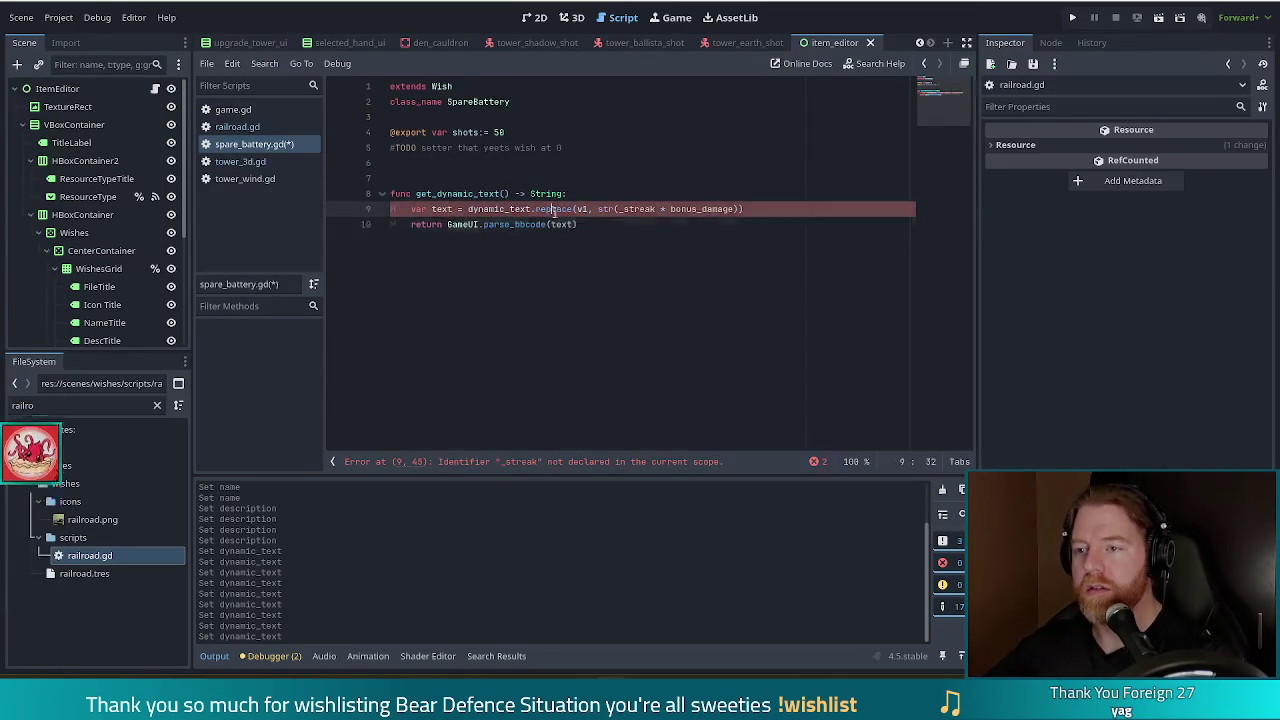
pyautogui.press('Right')
pyautogui.moveTo(619, 209); pyautogui.dragTo(727, 209)
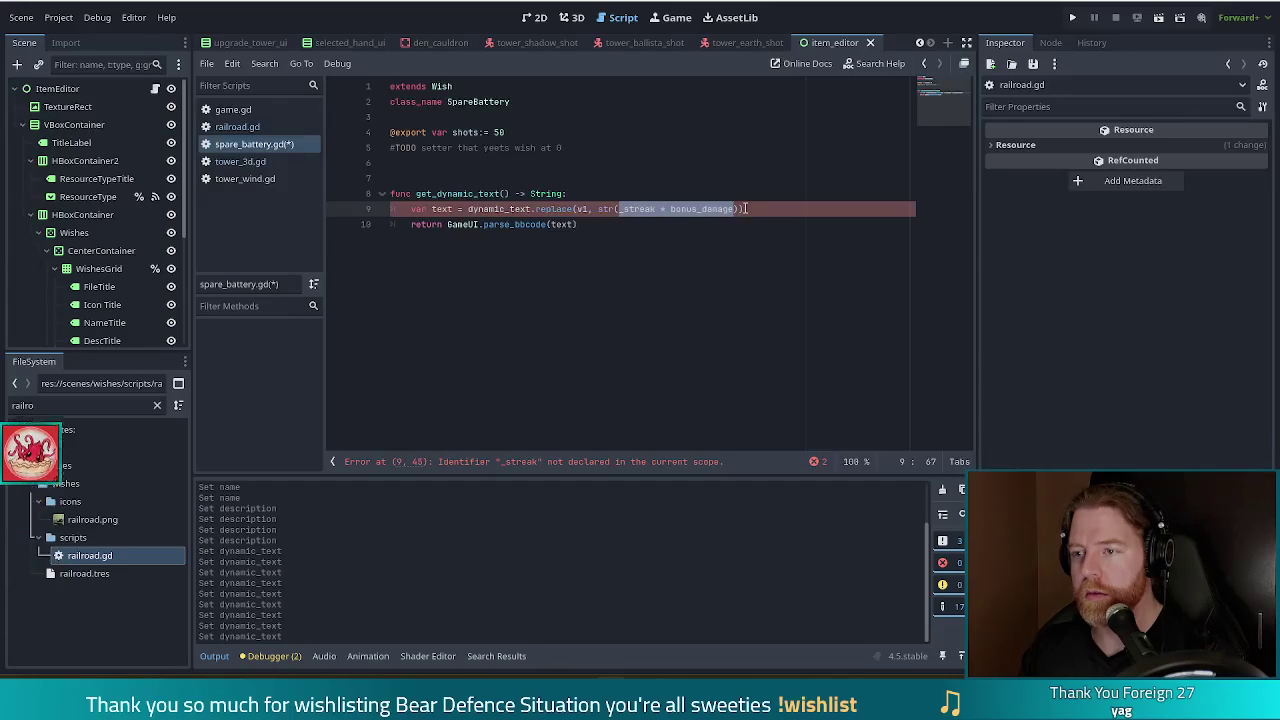
pyautogui.write('shots')
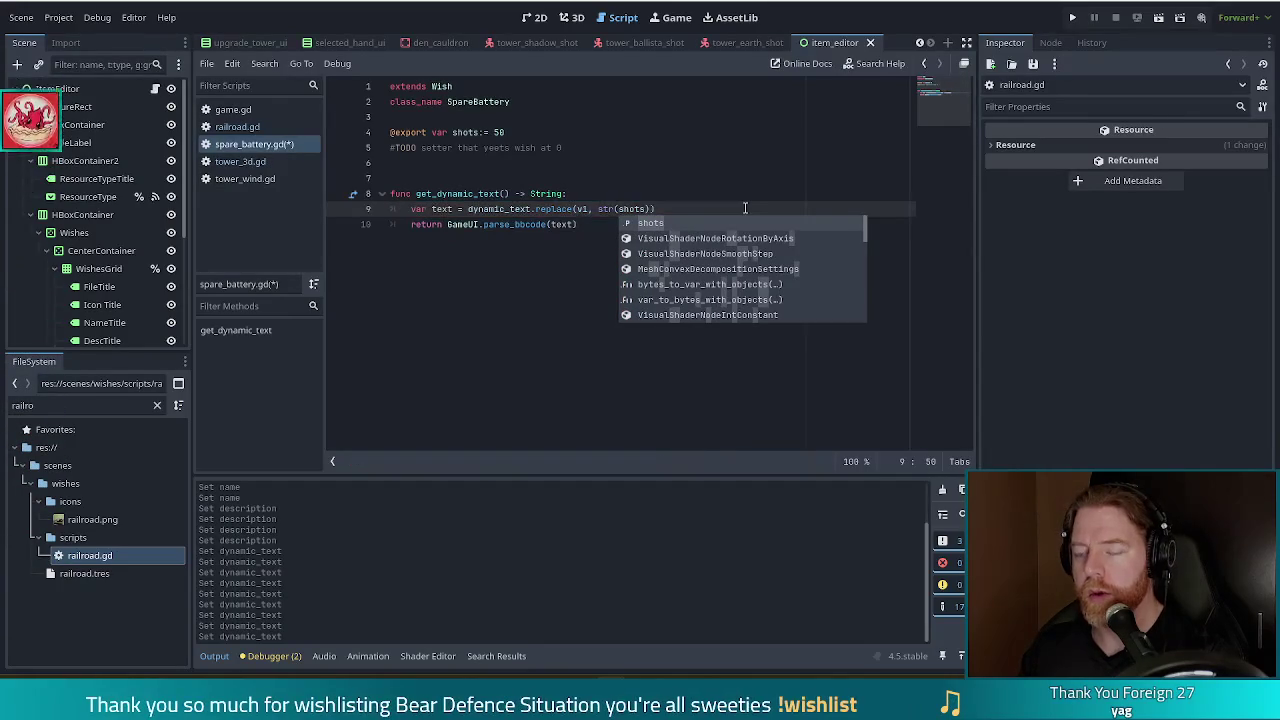
pyautogui.click(612, 240)
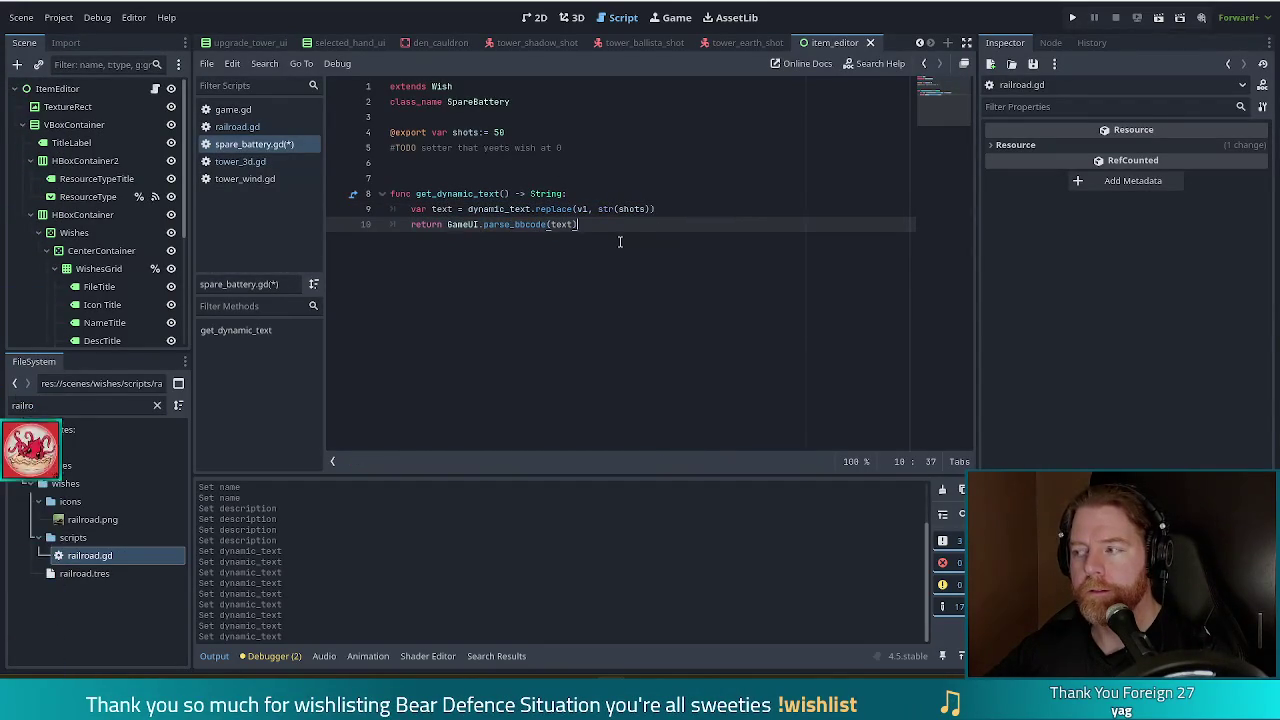
pyautogui.hotkey('ctrl', 's')
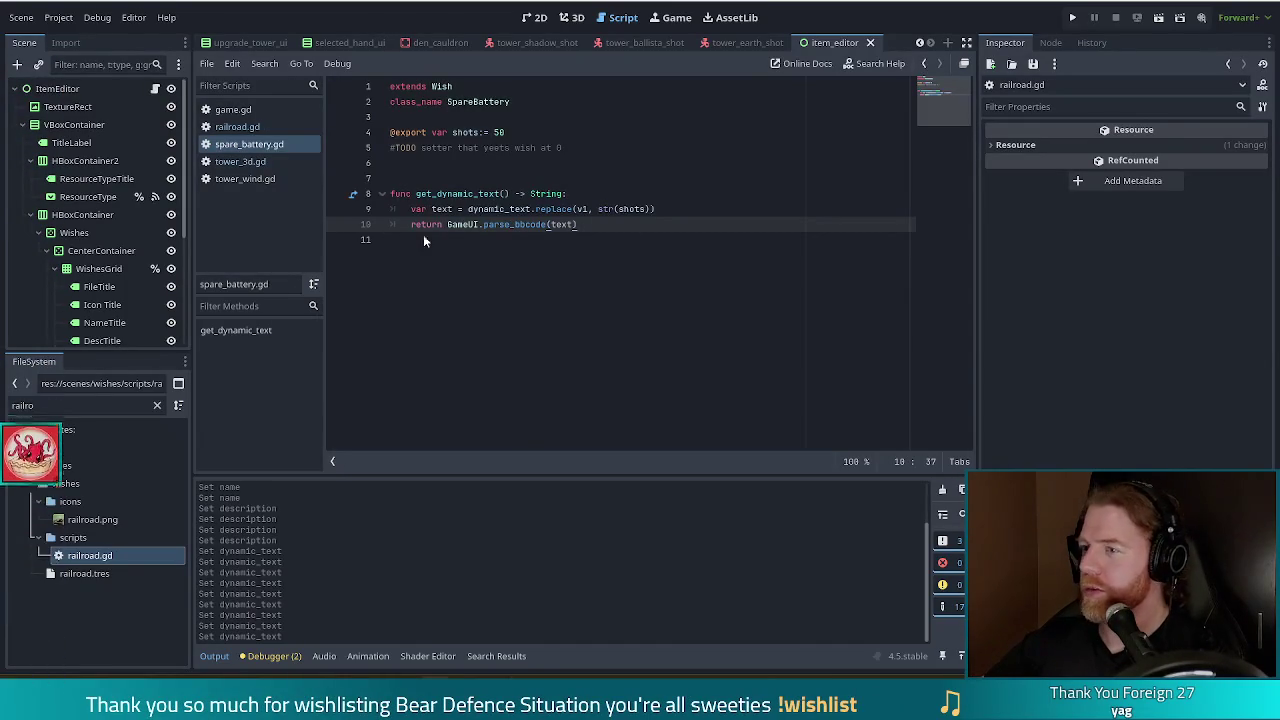
pyautogui.hotkey('alt', 'Tab')
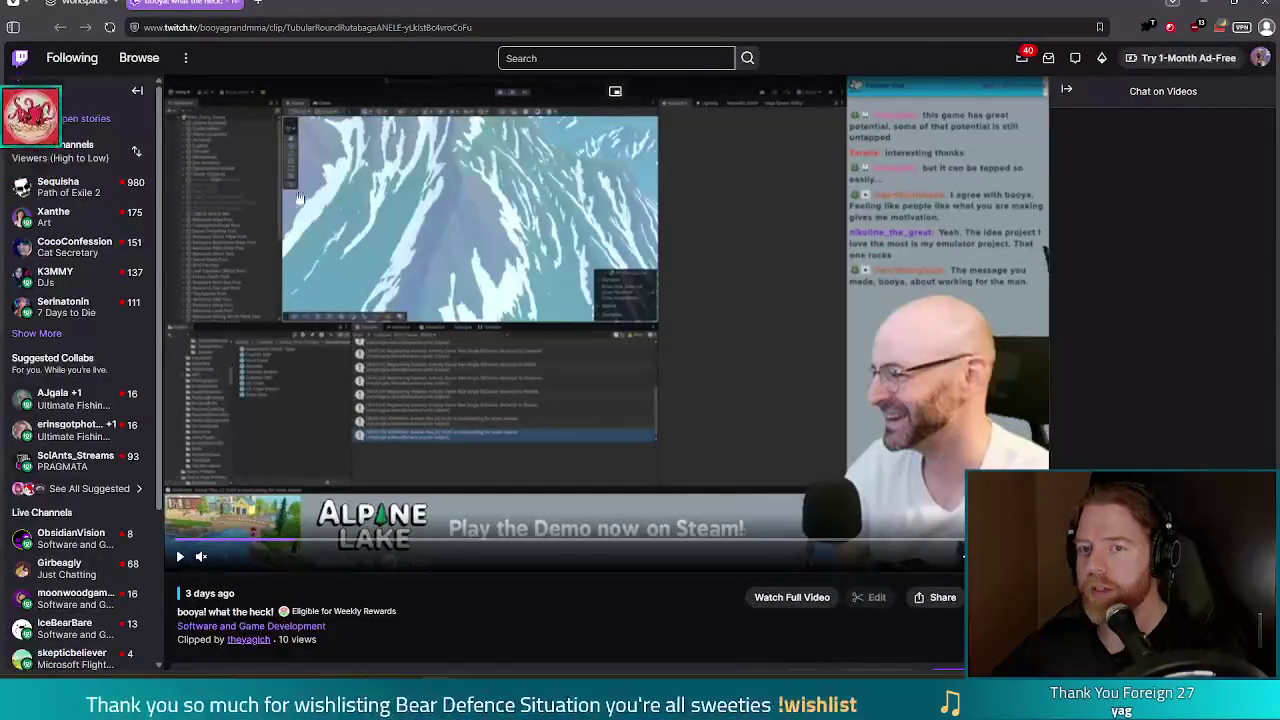
pyautogui.click(137, 90)
pyautogui.moveTo(90, 588)
pyautogui.moveTo(90, 582); pyautogui.dragTo(150, 582)
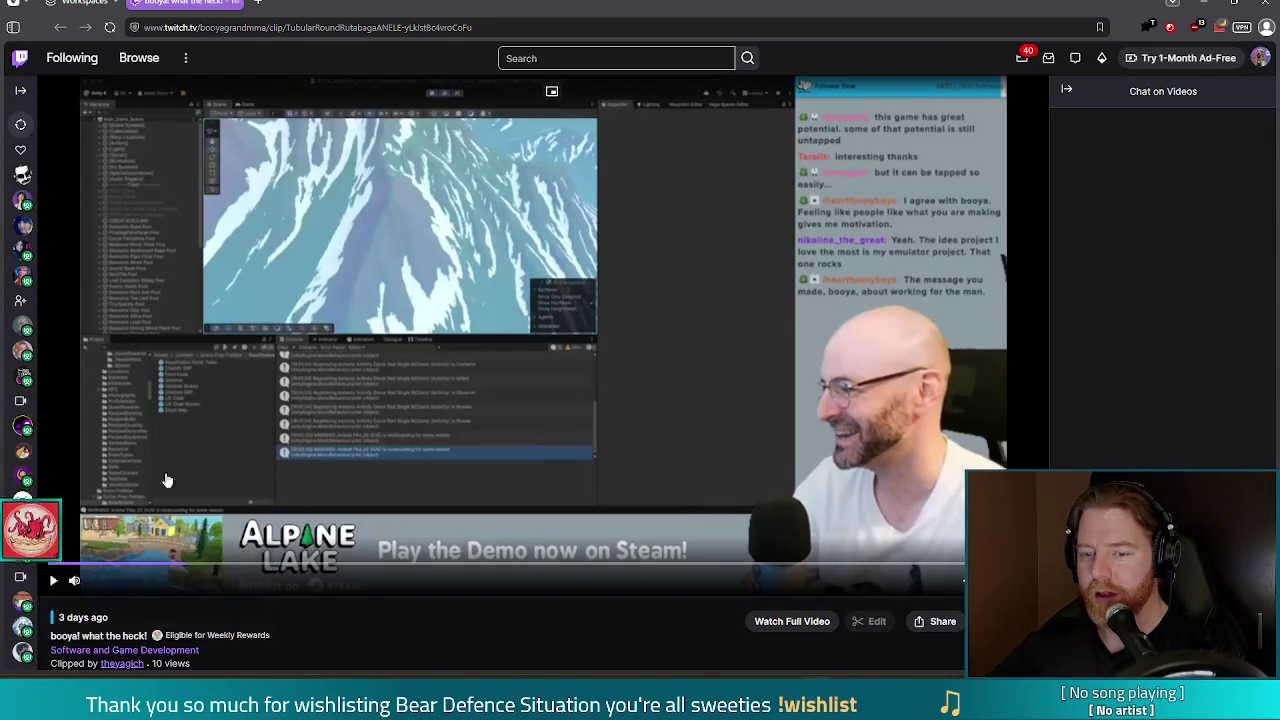
pyautogui.click(55, 583)
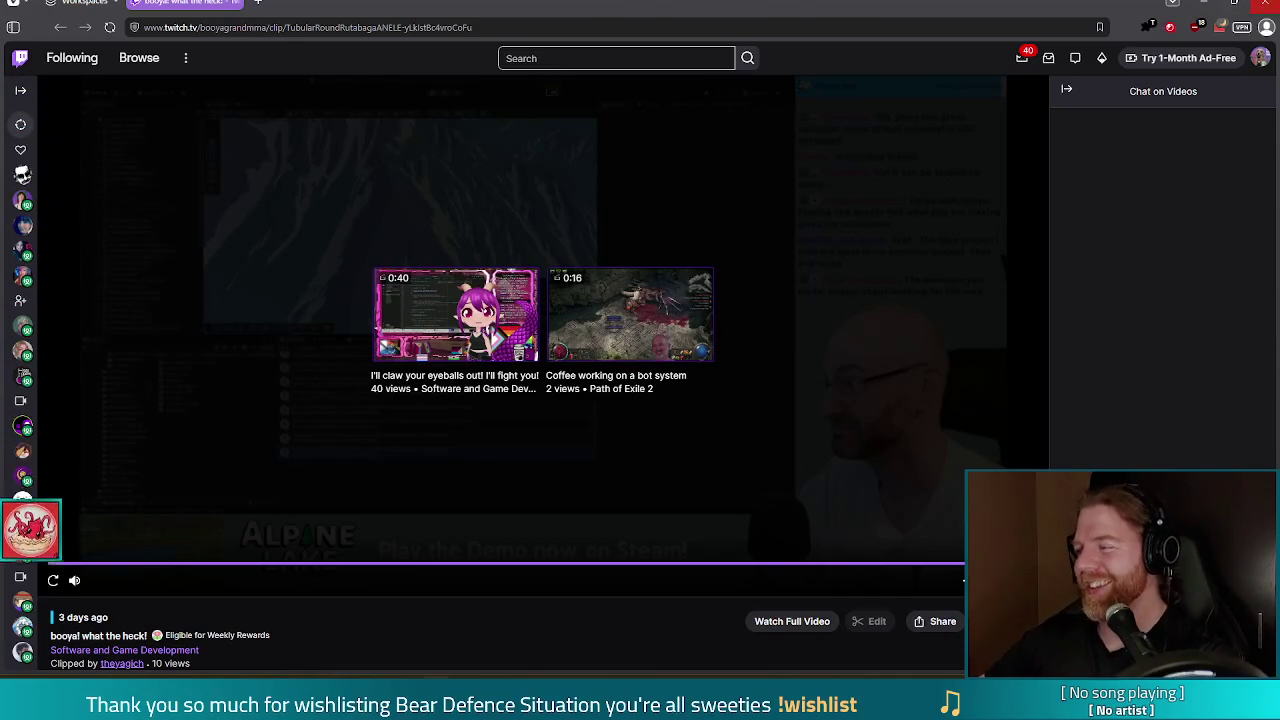
pyautogui.hotkey('alt', 'Tab')
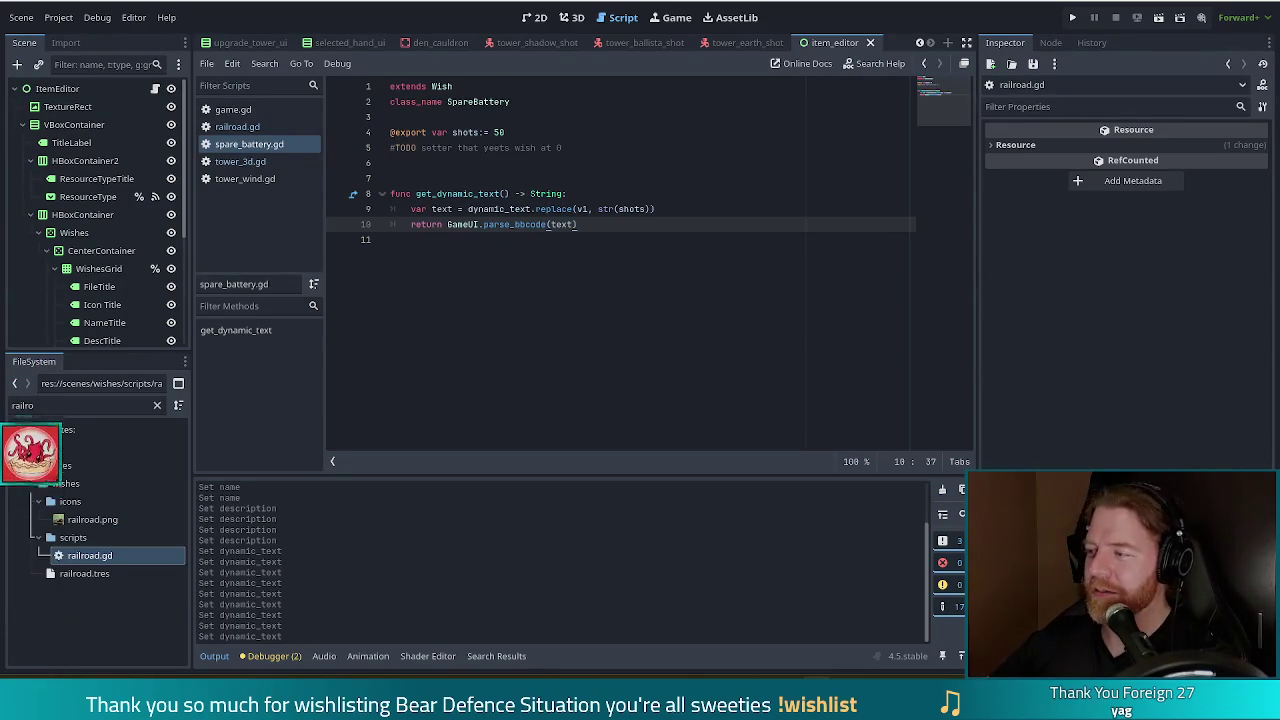
# Run Bear Defence Situation with F5, reposition the game window, and start a new game
pyautogui.click(689, 211)
pyautogui.click(643, 225)
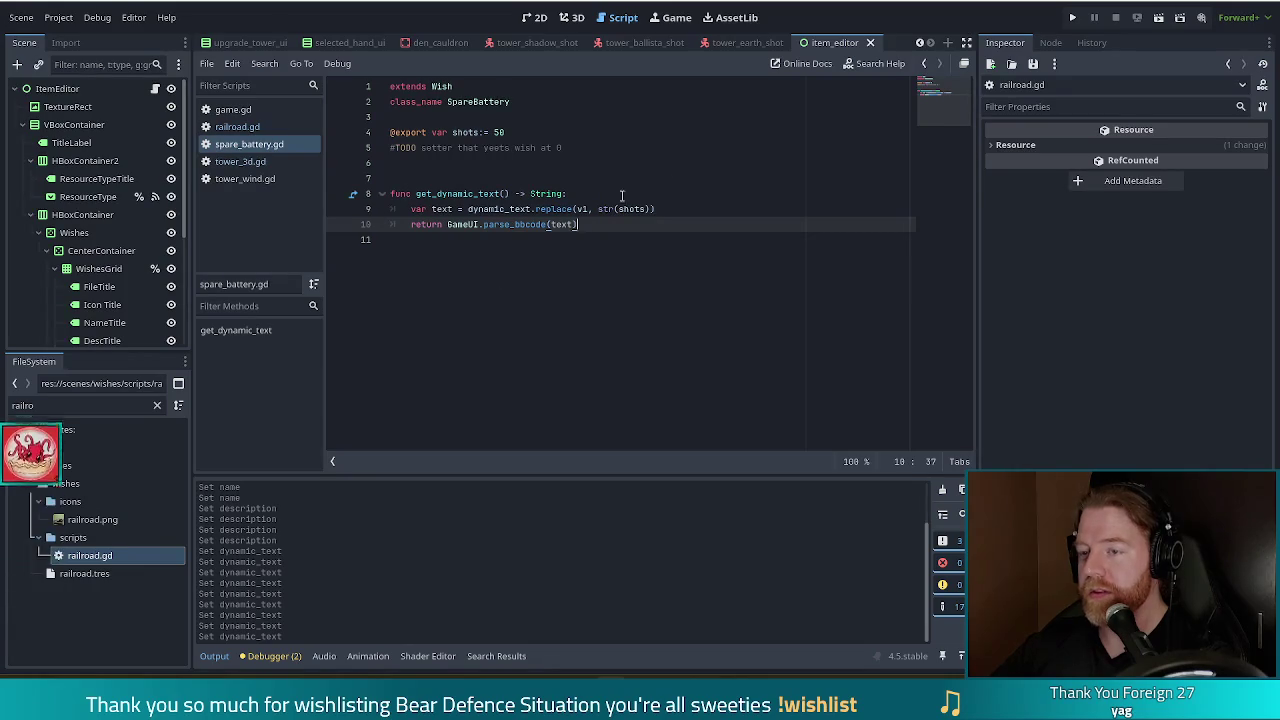
pyautogui.press('F5')
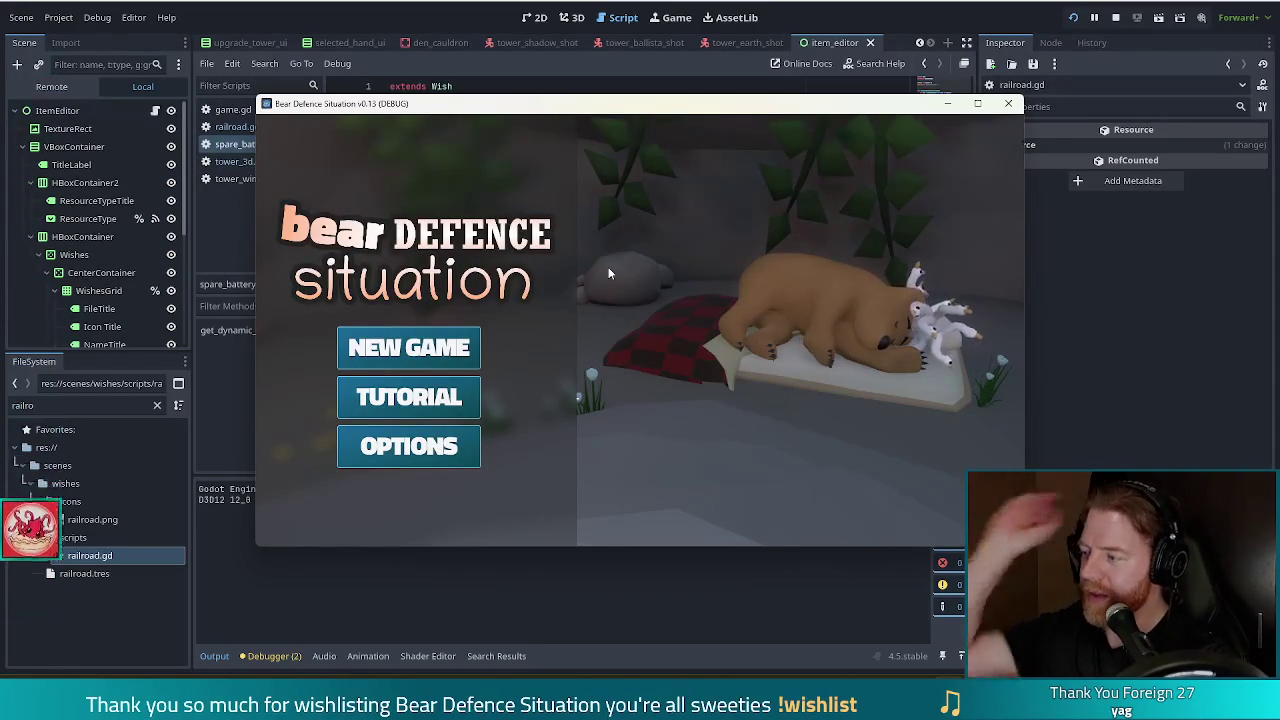
pyautogui.moveTo(728, 104)
pyautogui.mouseDown()
pyautogui.moveTo(664, 107)
pyautogui.moveTo(678, 99)
pyautogui.mouseUp()
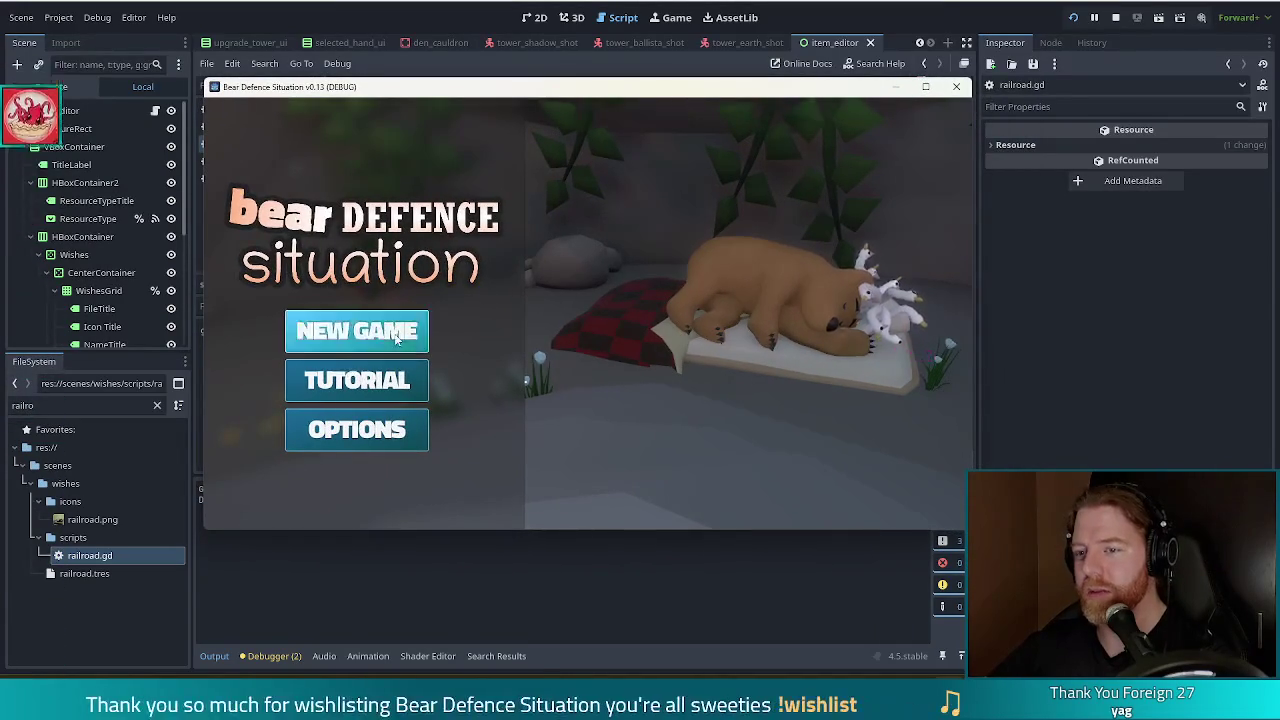
pyautogui.click(356, 331)
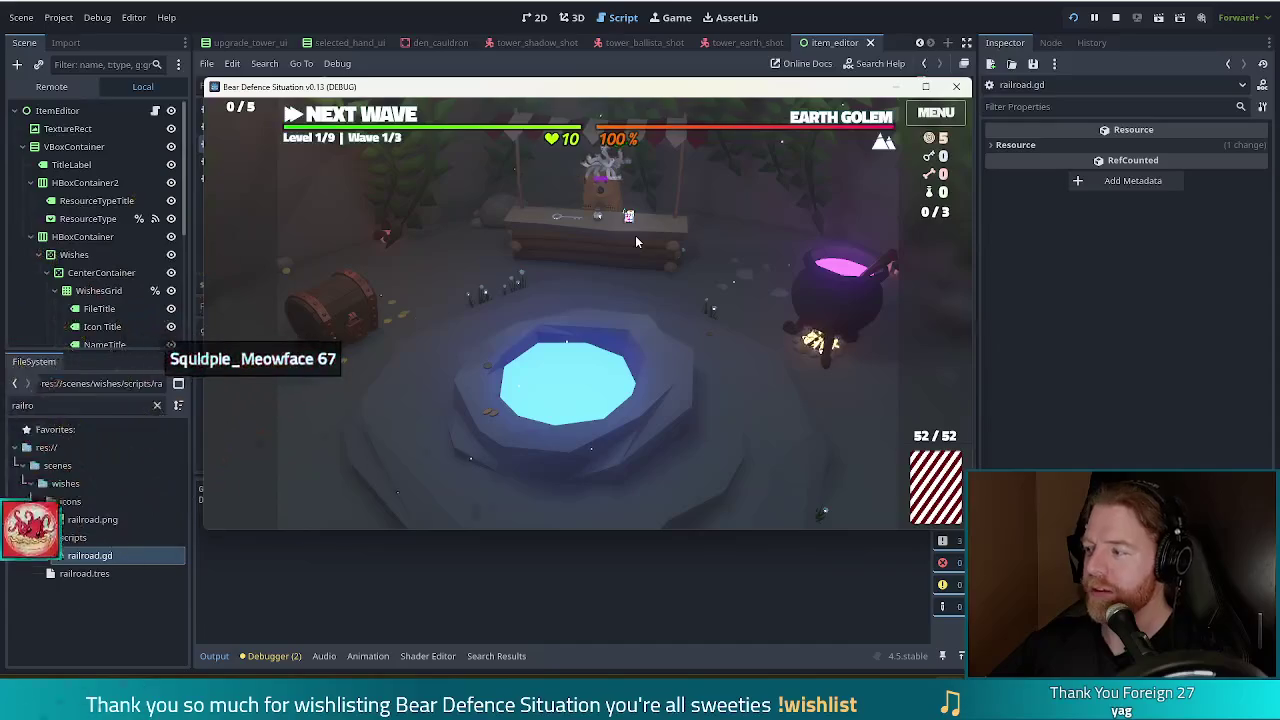
# Grant the spare battery wish with add_wish in the game console, then return to the FileSystem filter
pyautogui.press('`')
pyautogui.write('add_wish spare_batt')
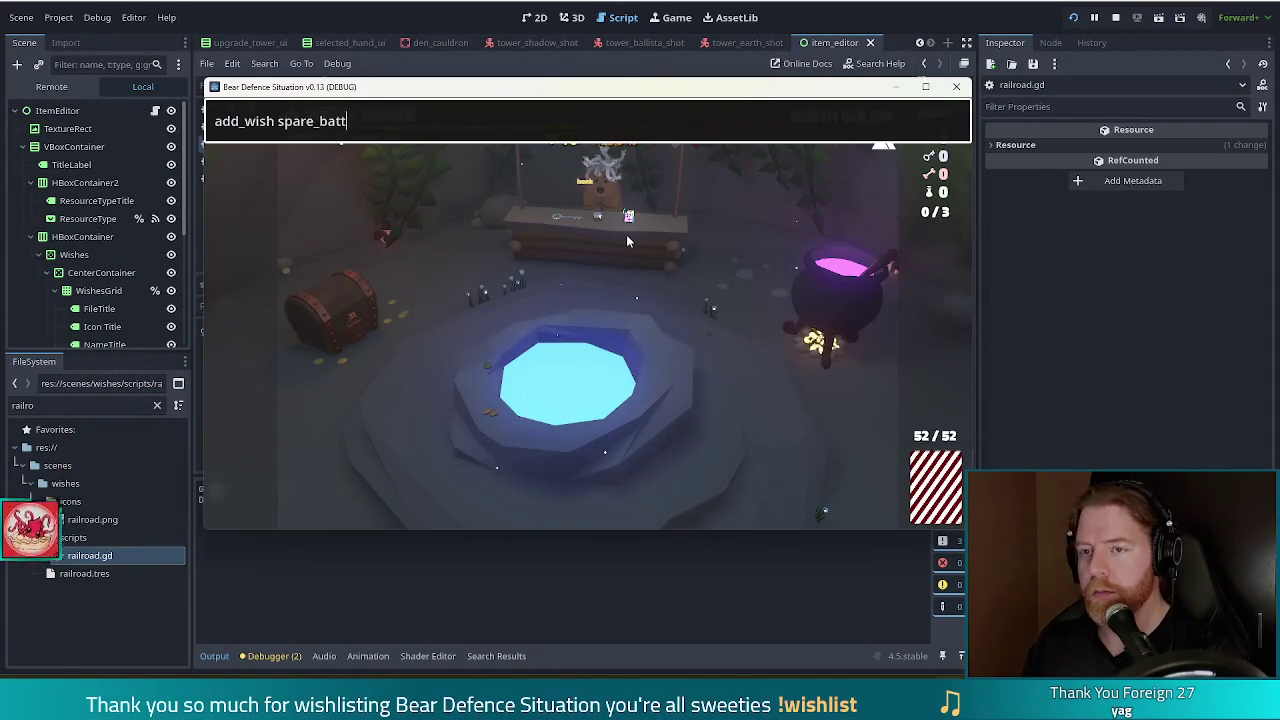
pyautogui.press('Return')
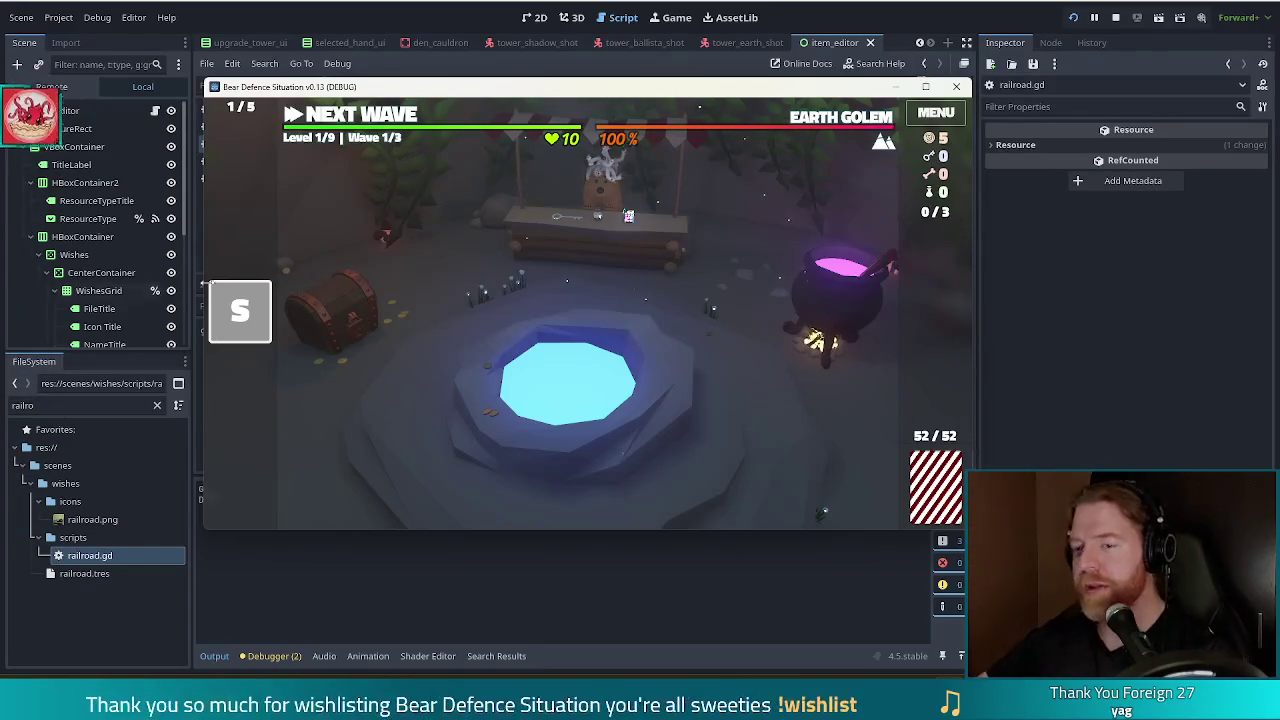
pyautogui.moveTo(230, 306)
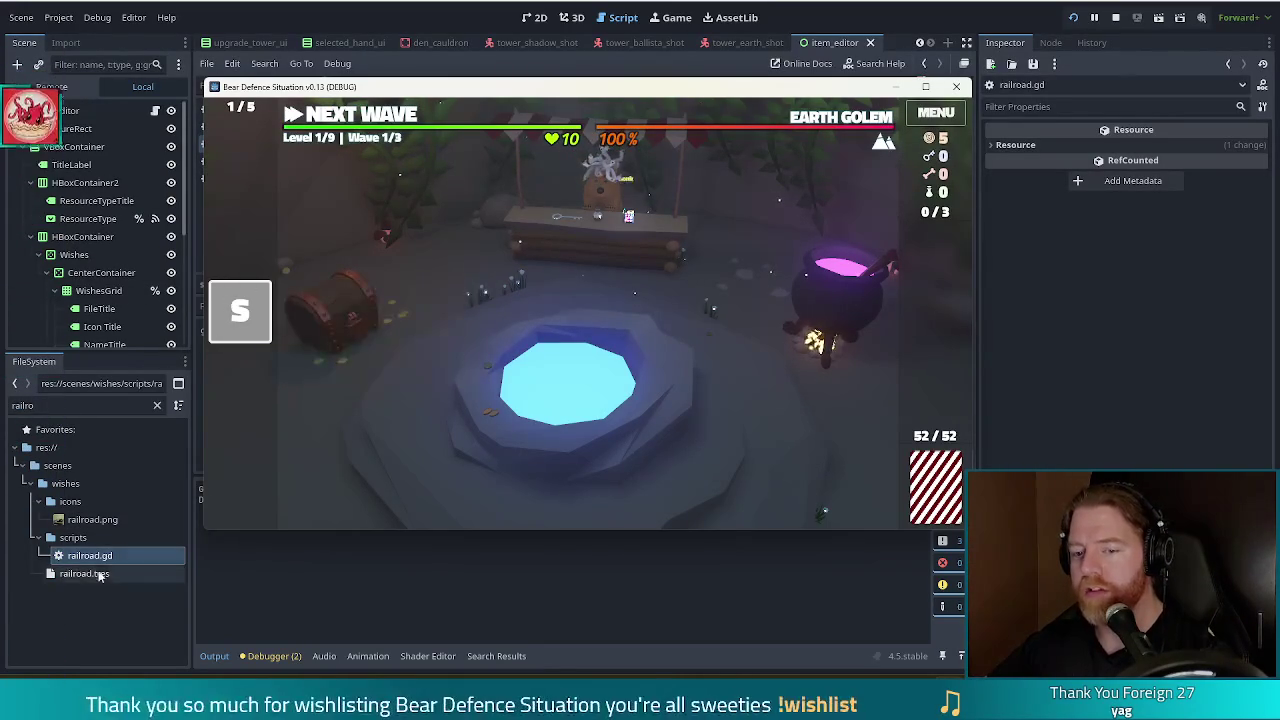
pyautogui.click(40, 405)
# Rename spare_battery.tres's wish to 'Spare Battery', run the game with F5, and advance to the level map
pyautogui.write('spare')
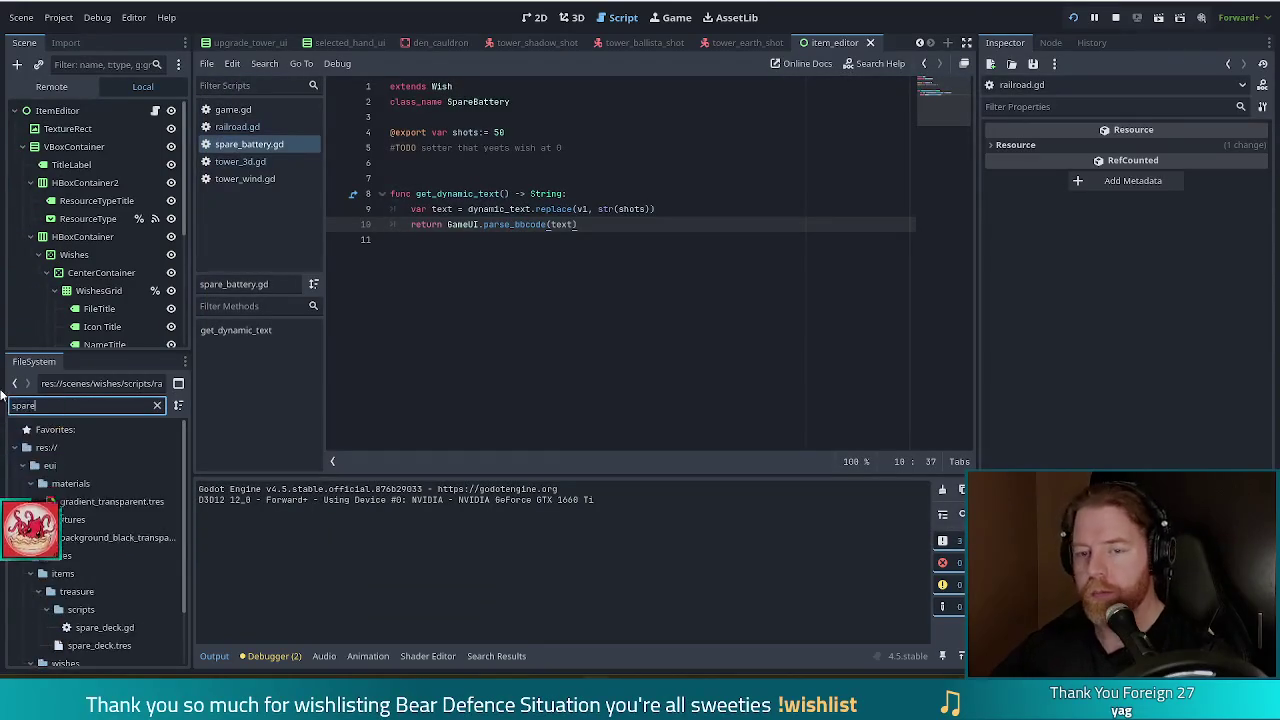
pyautogui.scroll(-2, 142, 598)
pyautogui.click(107, 652)
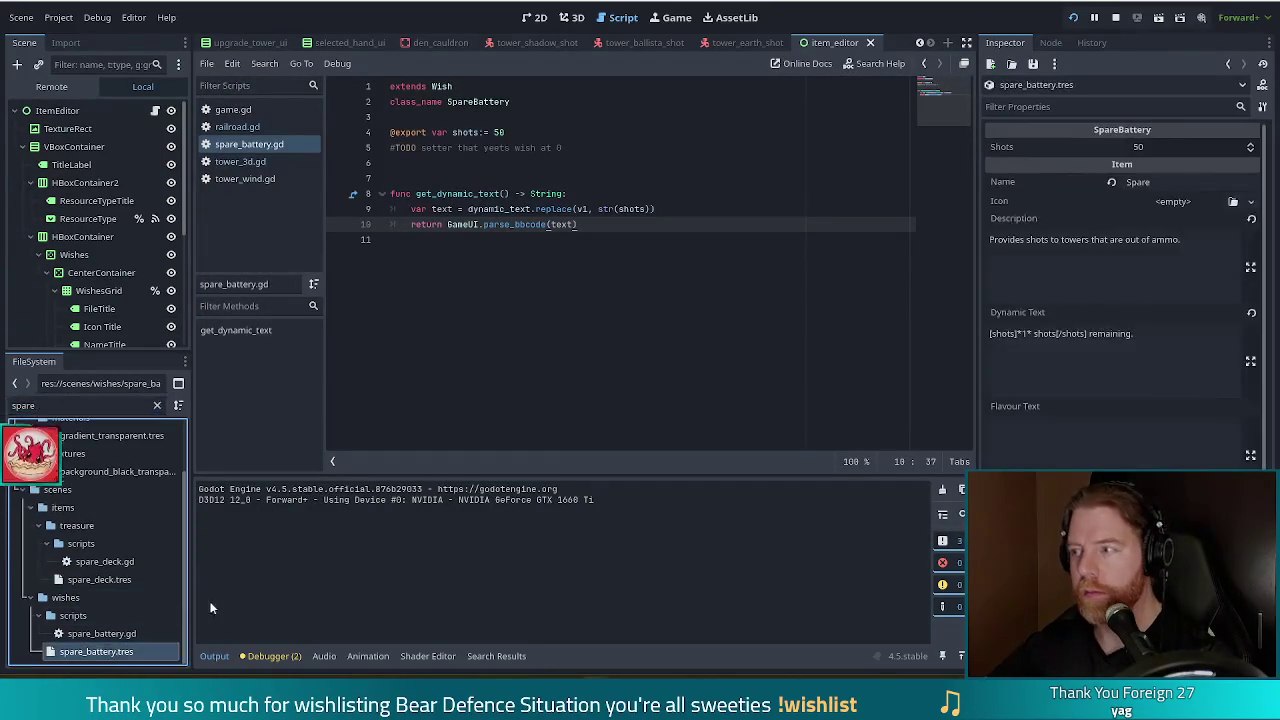
pyautogui.click(1168, 181)
pyautogui.write('Battery')
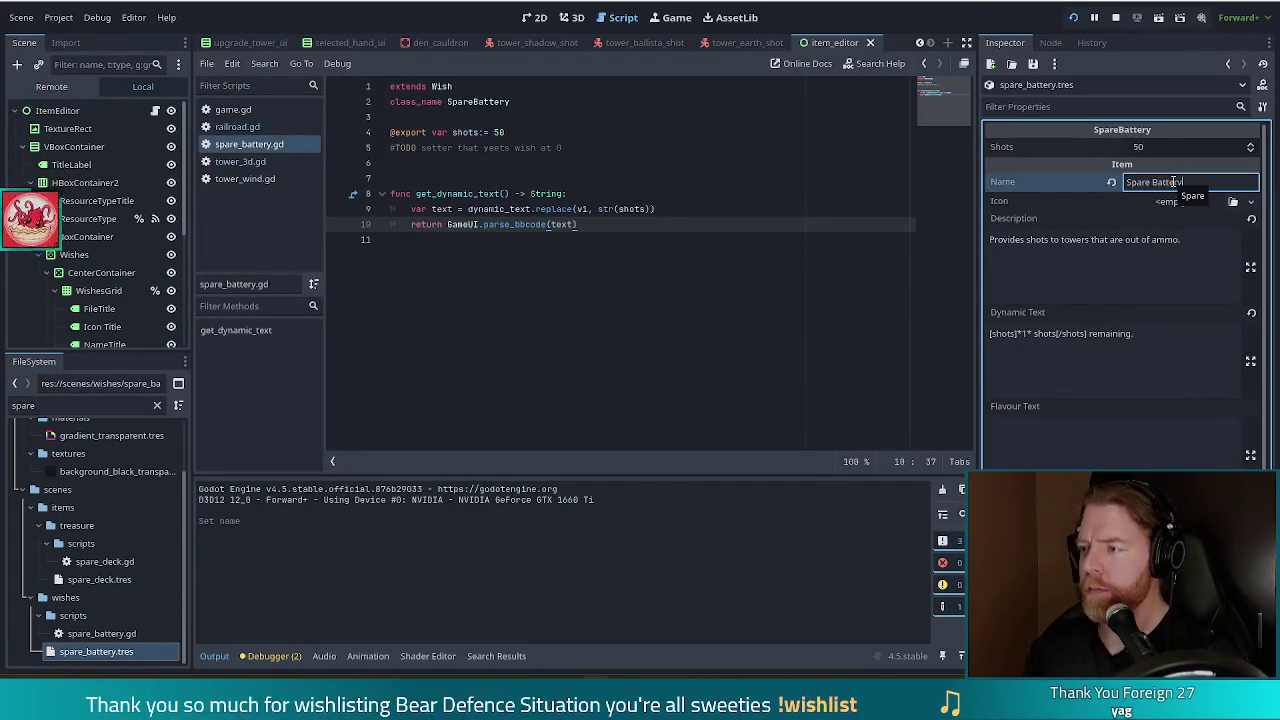
pyautogui.press('F5')
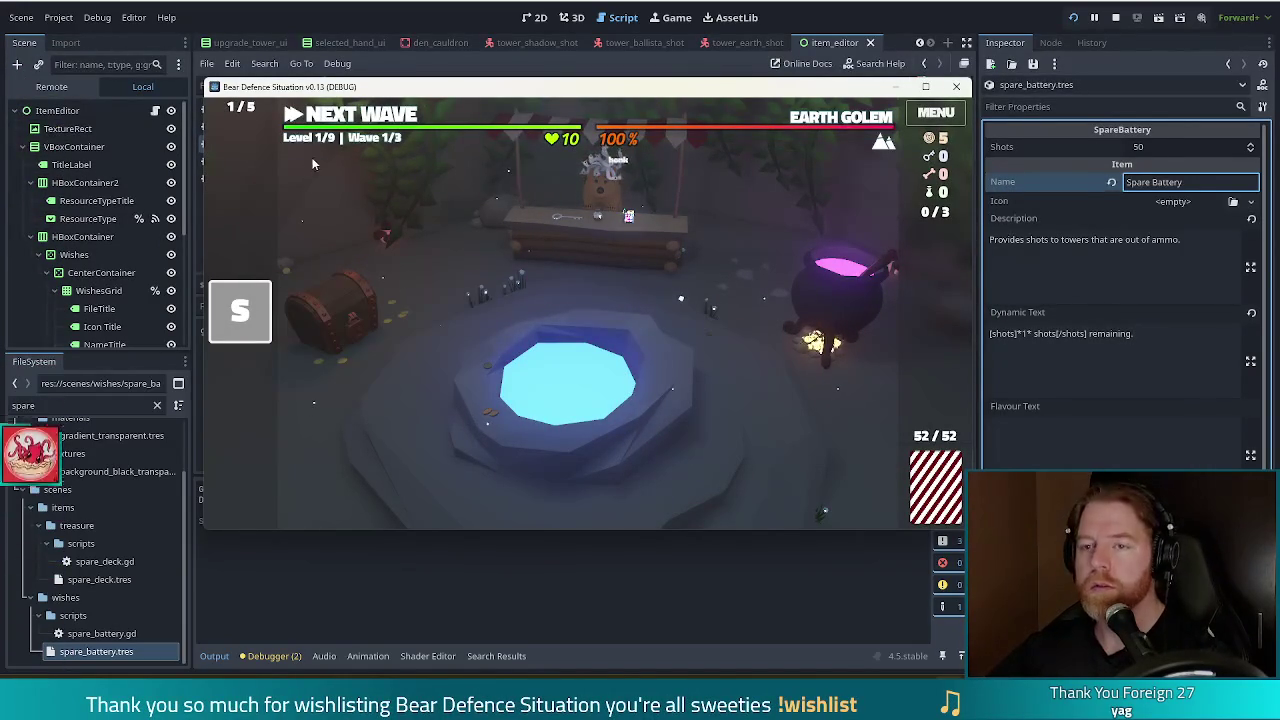
pyautogui.click(366, 119)
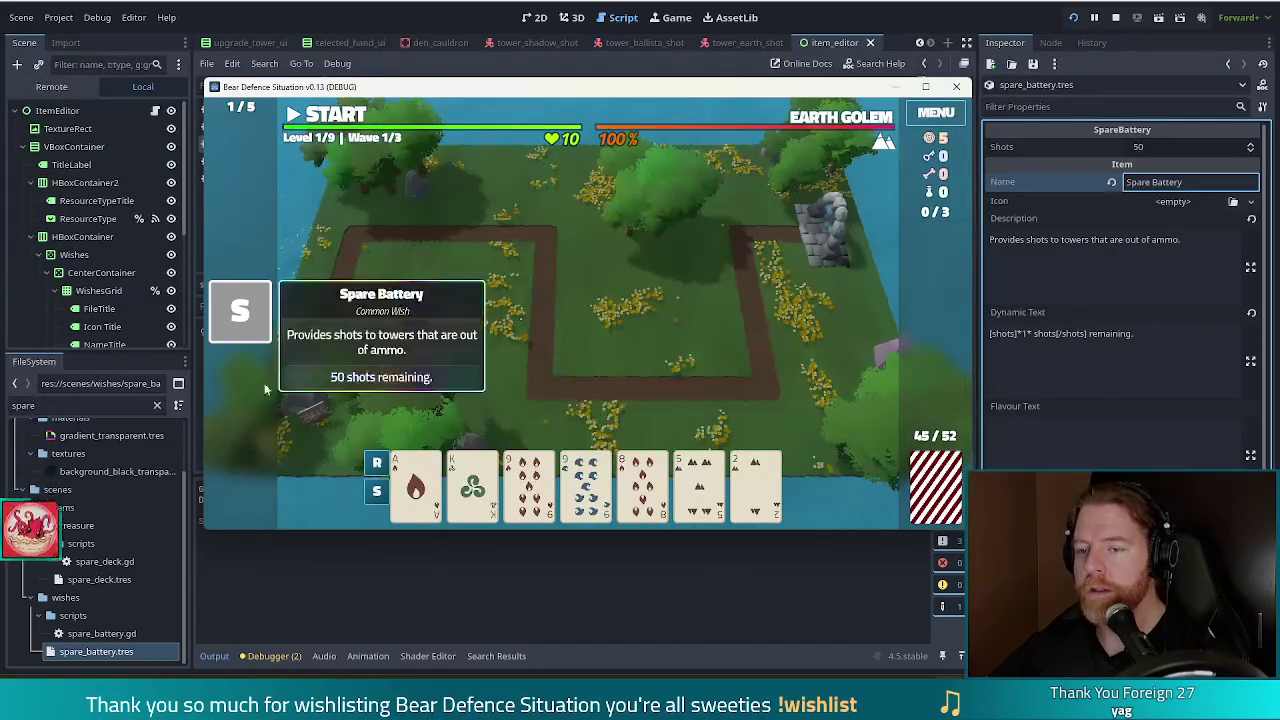
# Build two ballista towers on the map and start the first wave
pyautogui.click(529, 409)
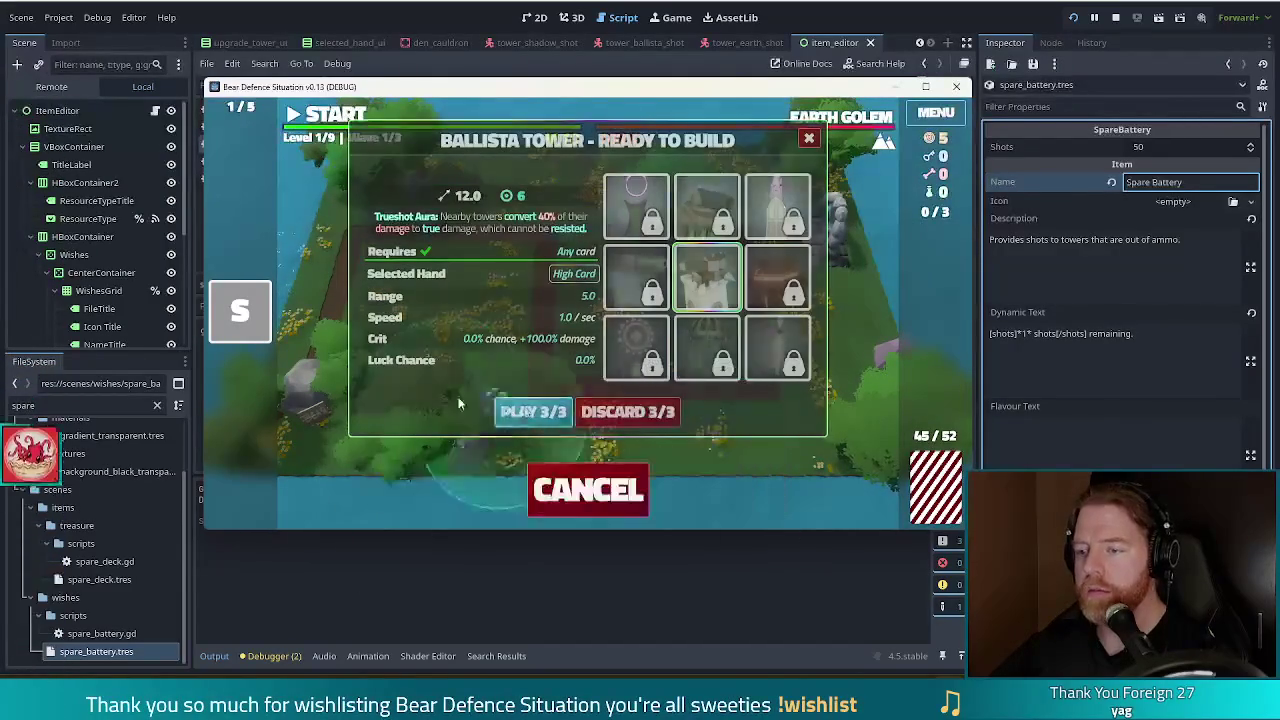
pyautogui.click(693, 328)
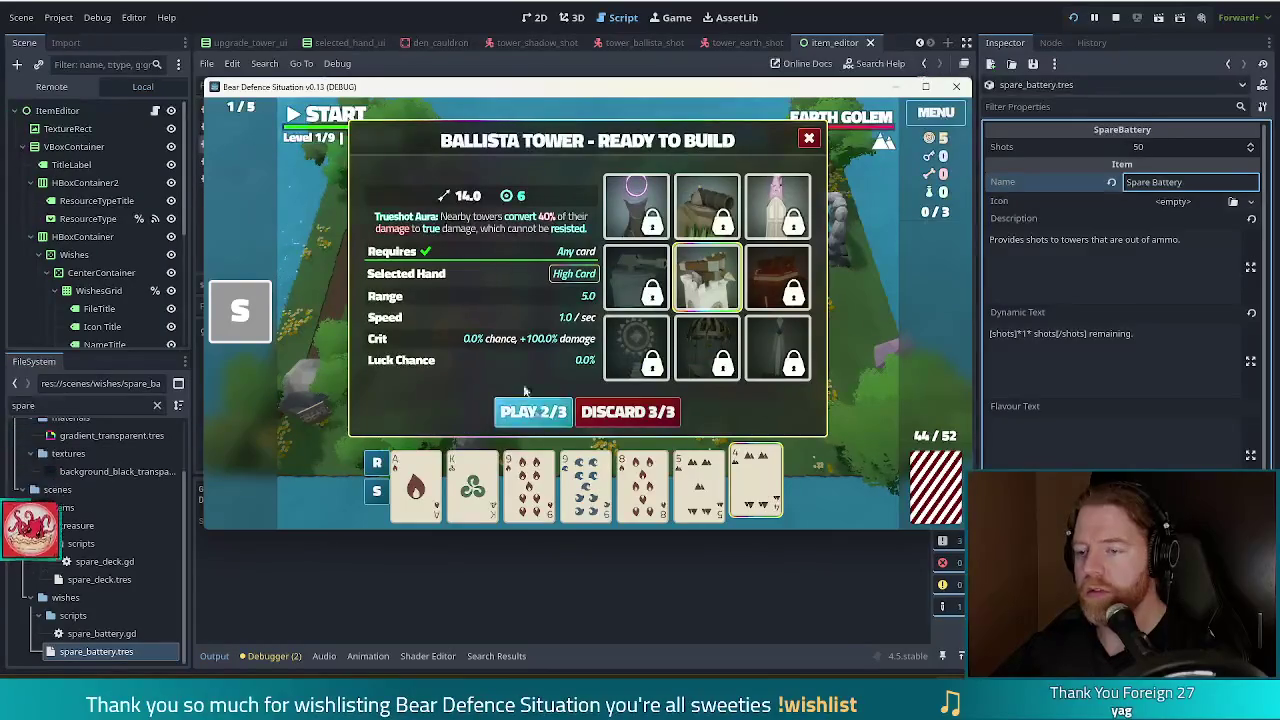
pyautogui.click(529, 409)
pyautogui.click(490, 280)
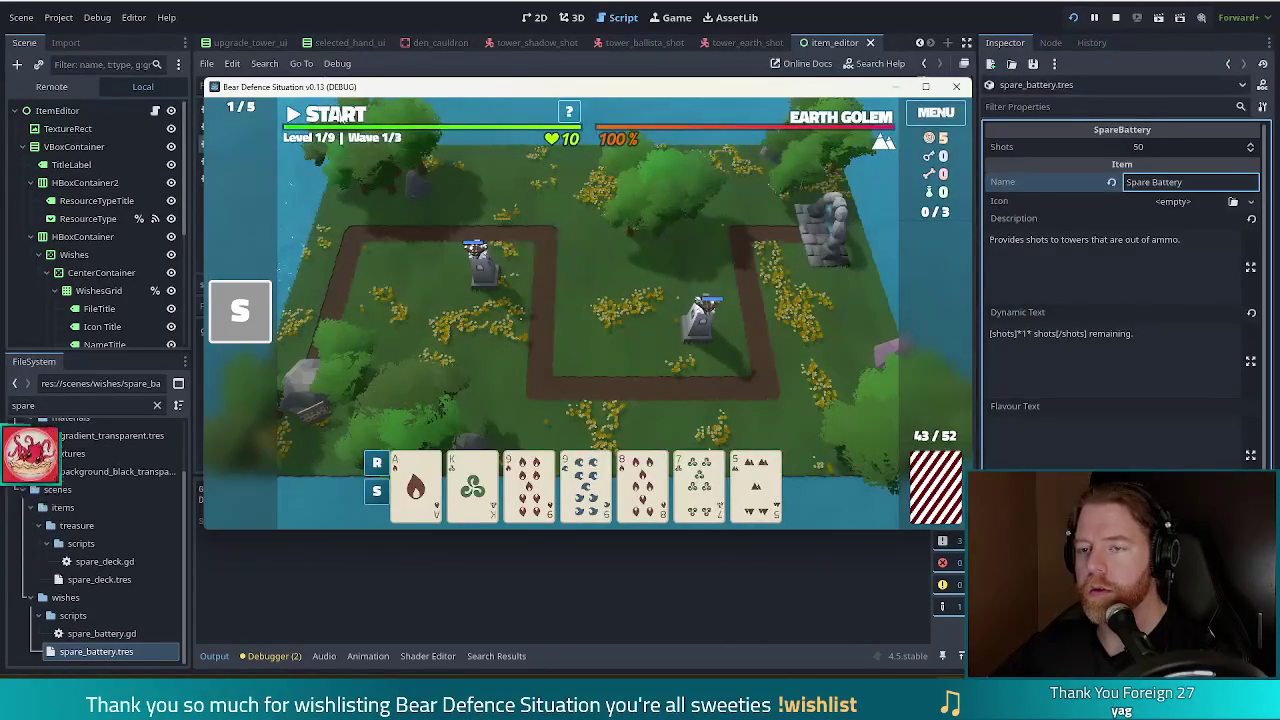
pyautogui.click(344, 118)
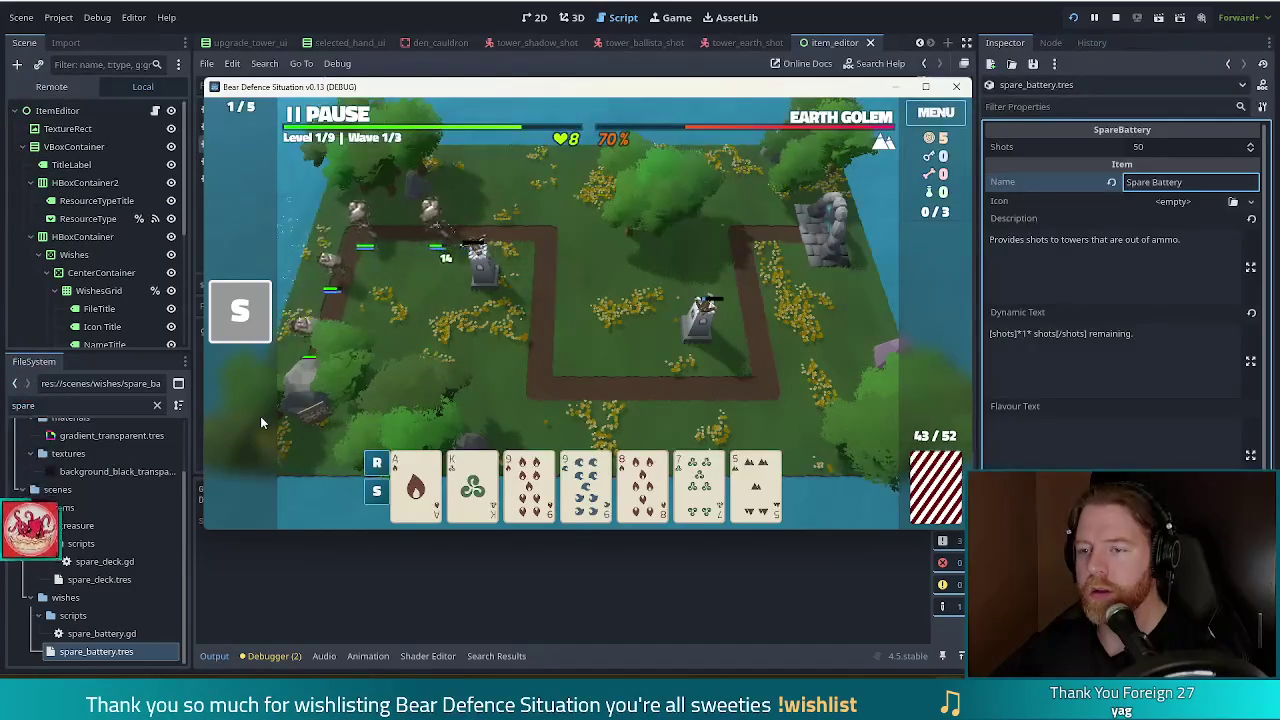
# Dismiss the Wave Complete summary and start wave 2
pyautogui.moveTo(265, 328)
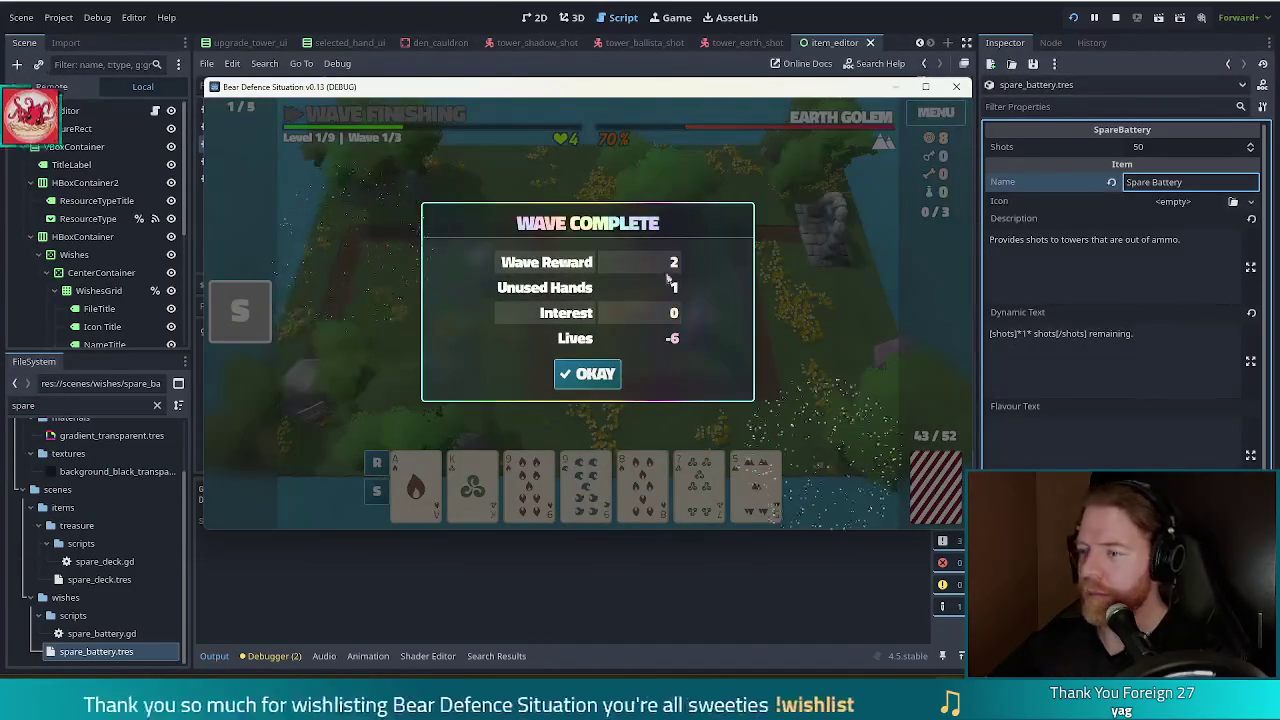
pyautogui.click(588, 377)
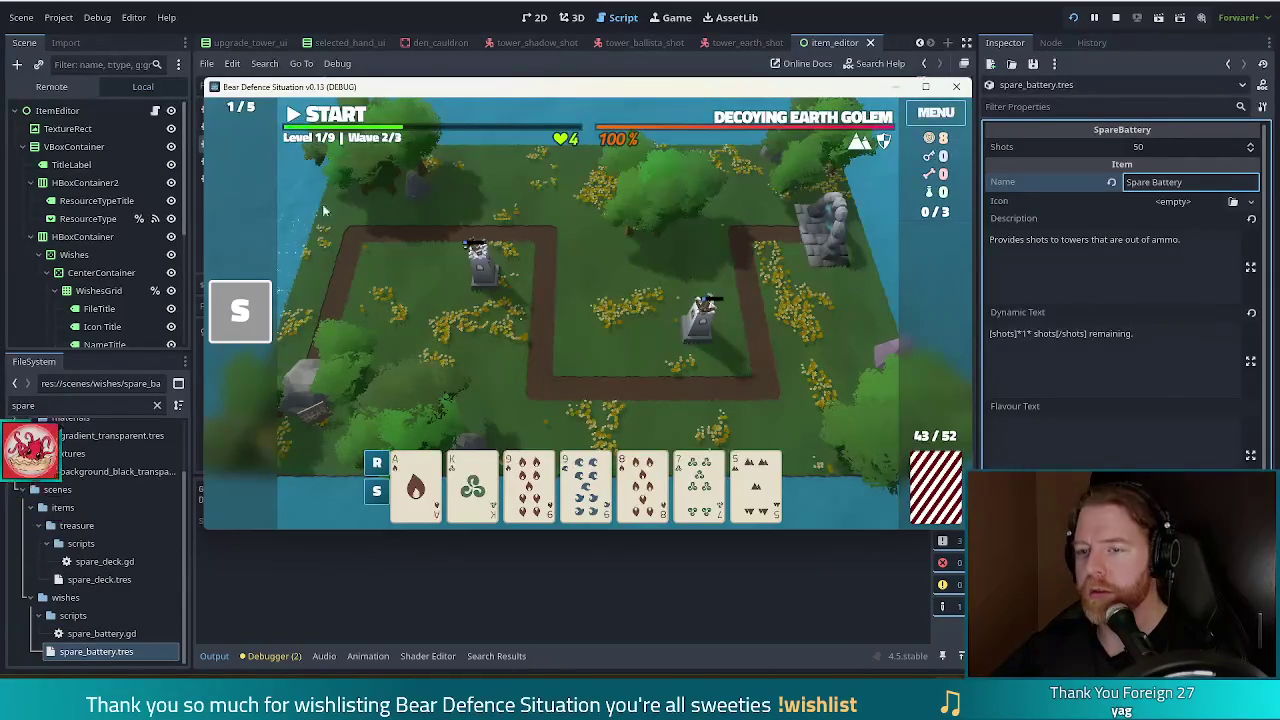
pyautogui.press('space')
pyautogui.moveTo(285, 322)
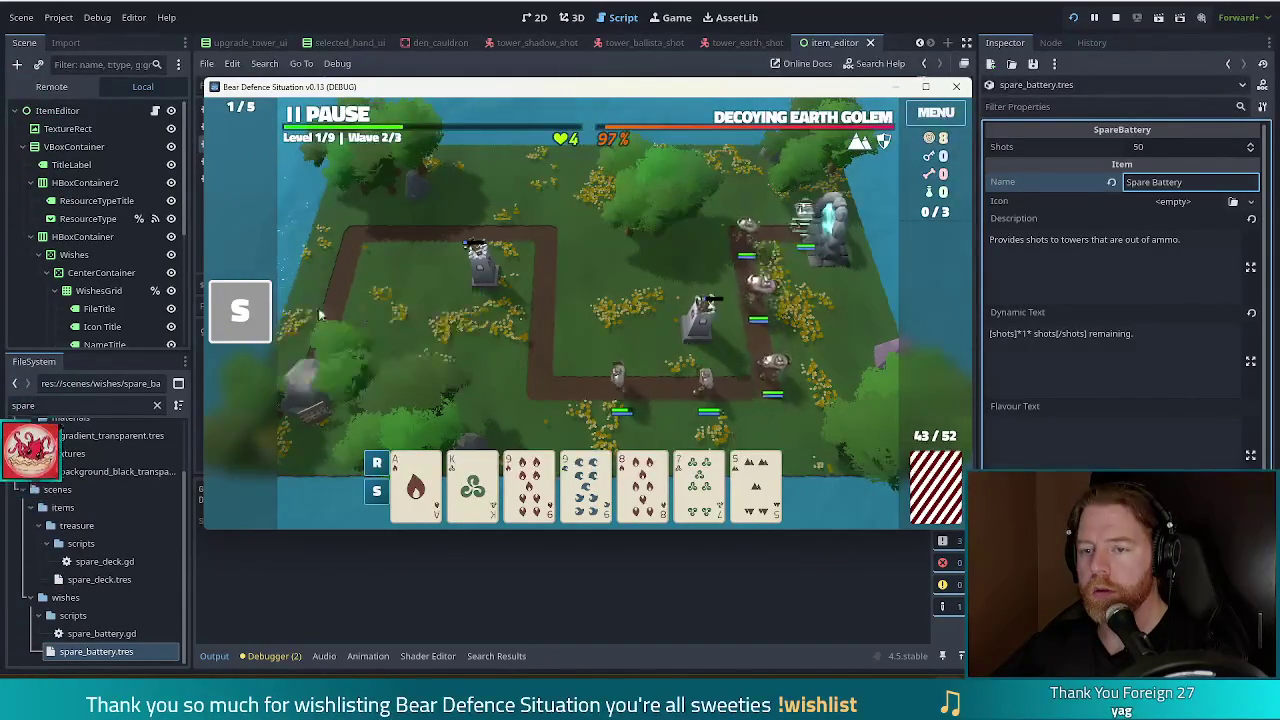
pyautogui.moveTo(227, 330)
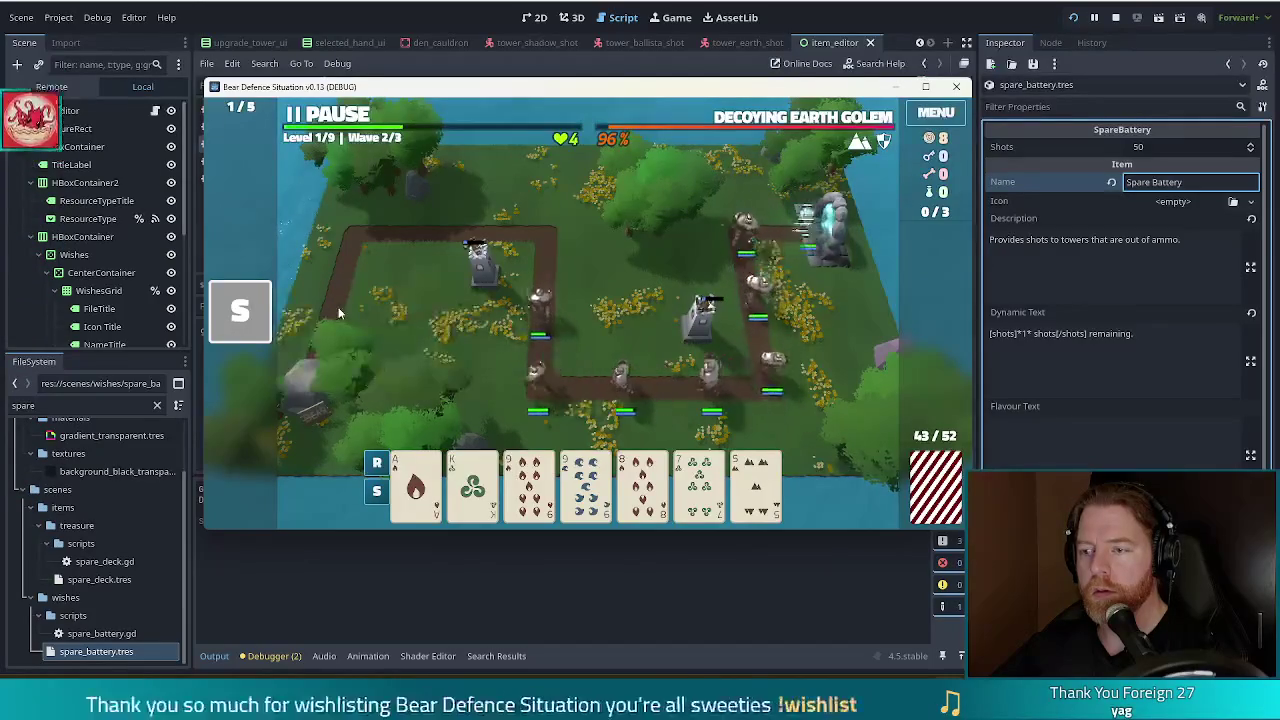
pyautogui.moveTo(265, 341)
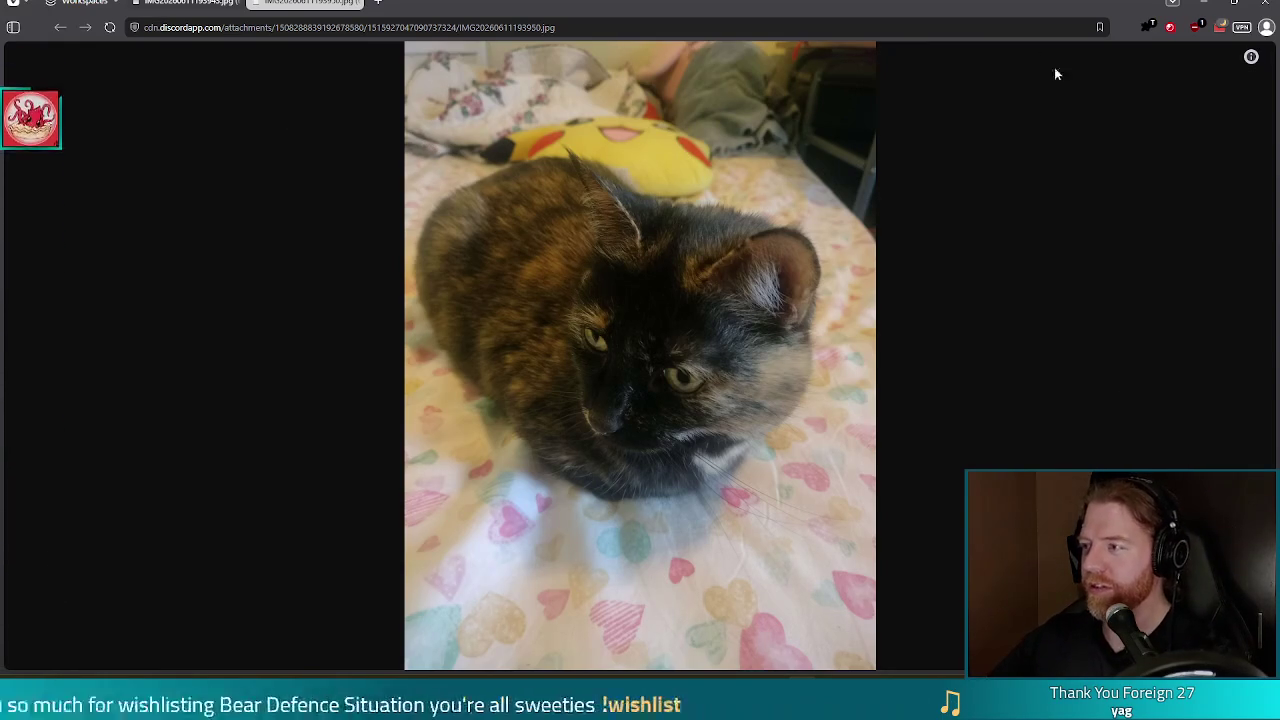
# Return to the Godot editor and close the game window once it shows GAME OVER
pyautogui.hotkey('alt', 'Tab')
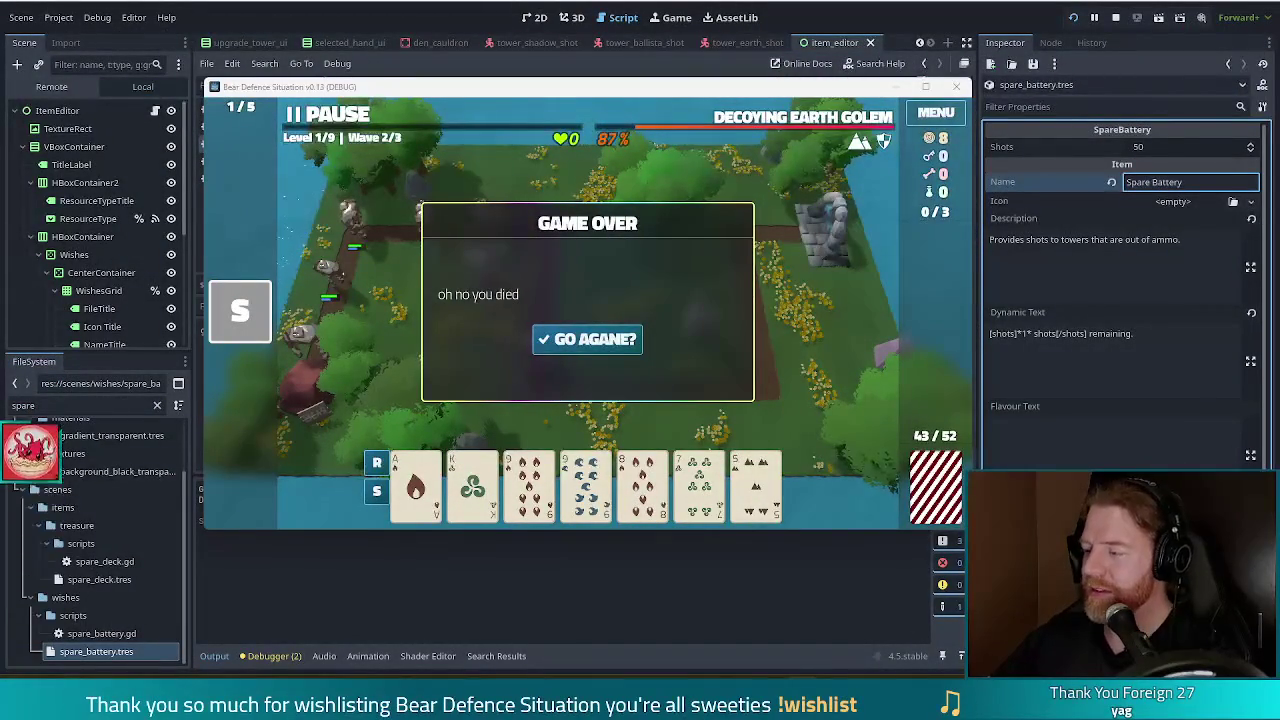
pyautogui.click(838, 17)
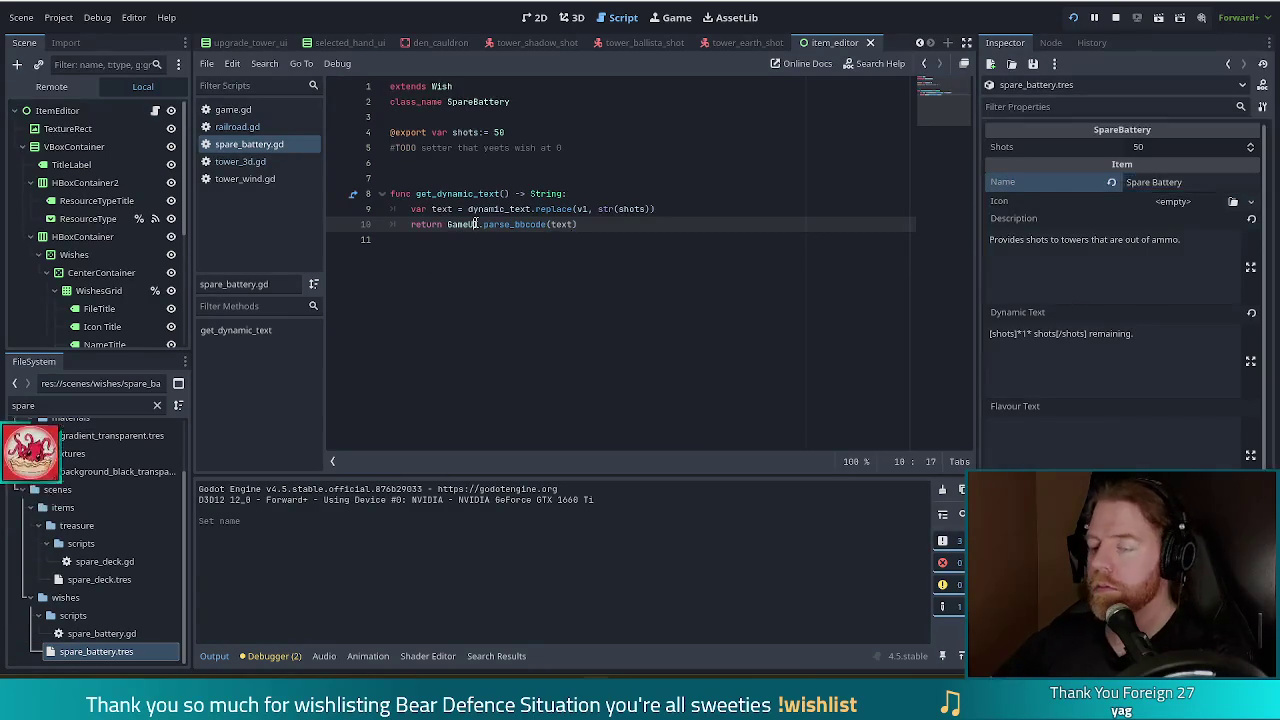
# Place the caret at the end of line 9, then on empty line 11, of spare_battery.gd
pyautogui.click(674, 212)
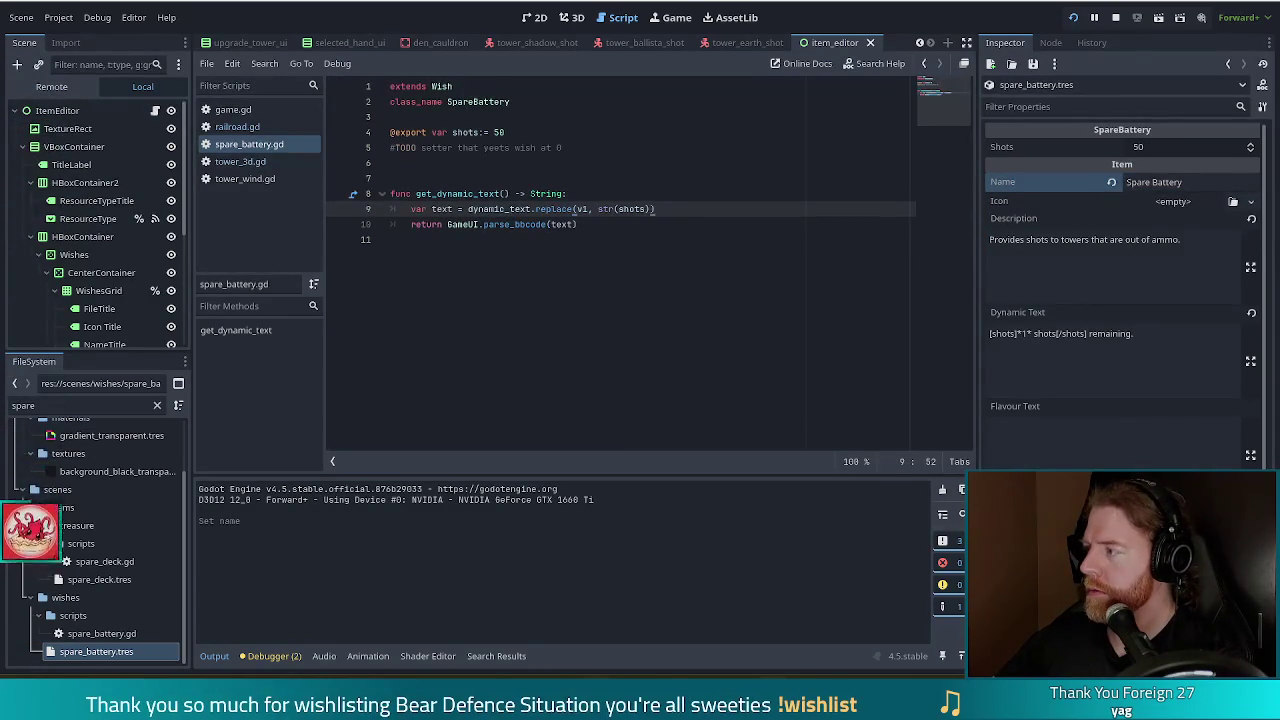
pyautogui.click(503, 294)
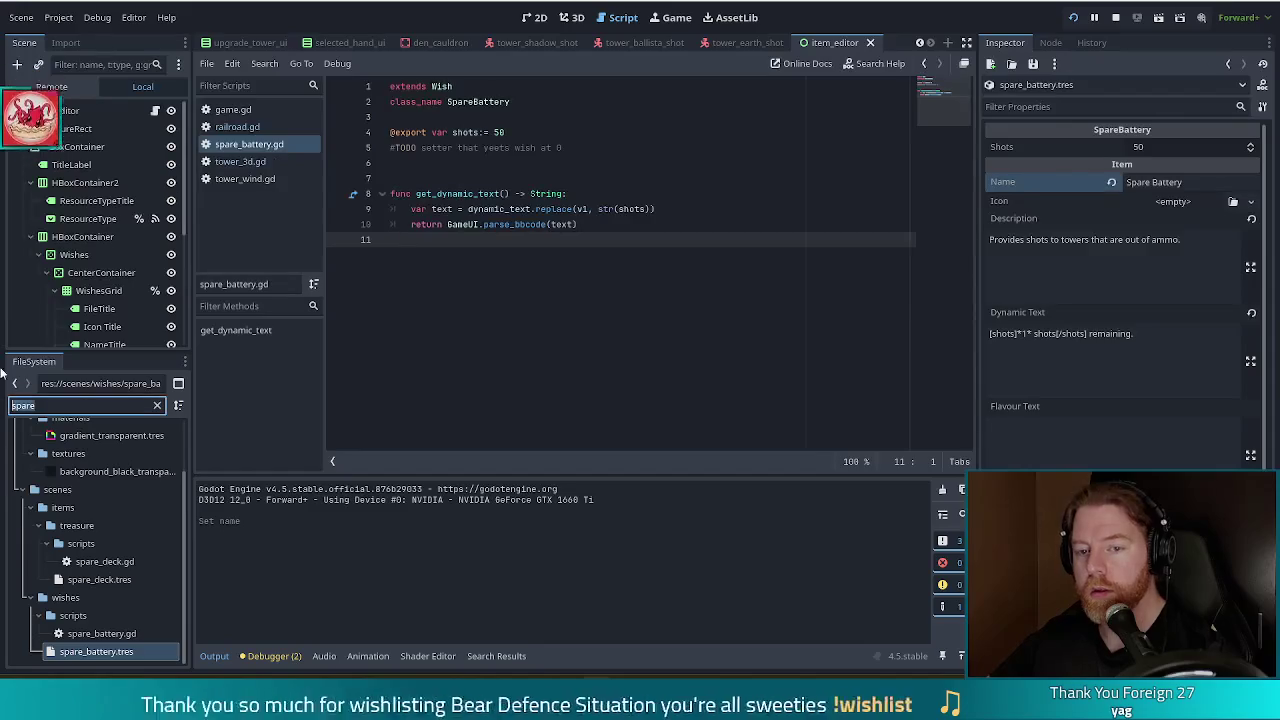
# Filter the FileSystem for 'luck' and duplicate lucky_shot.tres as beginners_luck.tres
pyautogui.doubleClick(24, 405)
pyautogui.write('luck')
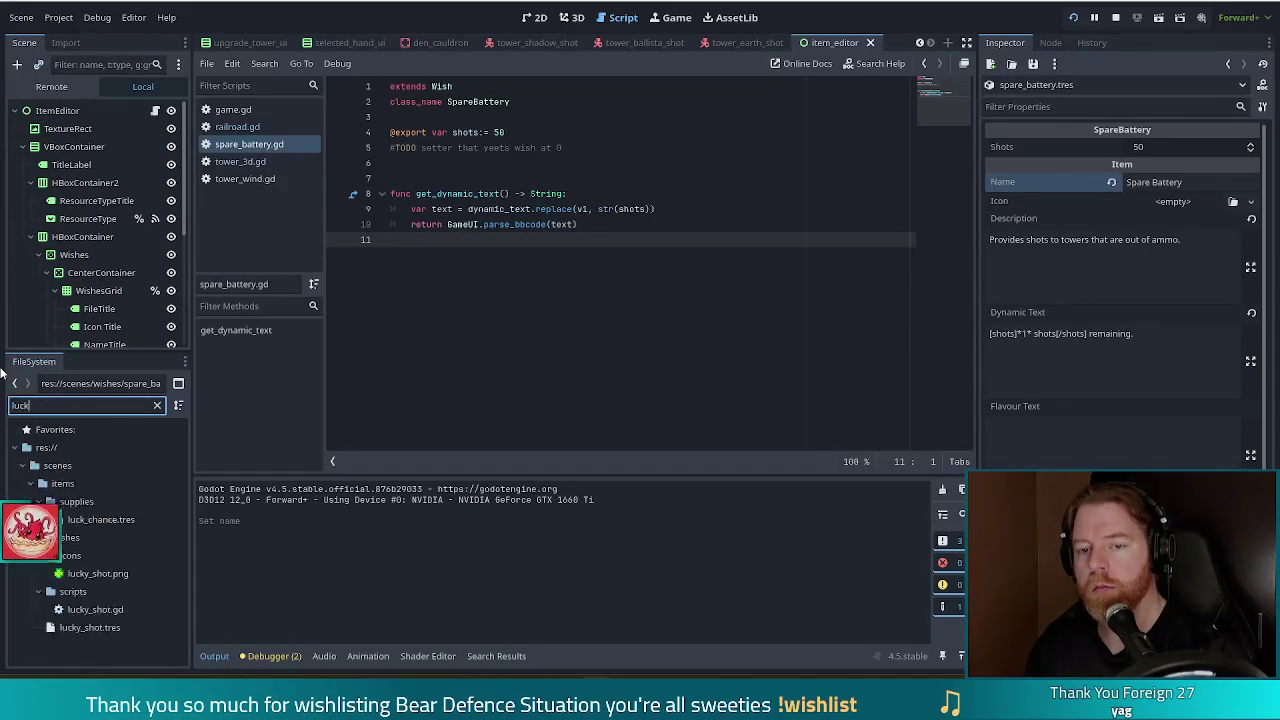
pyautogui.click(89, 627)
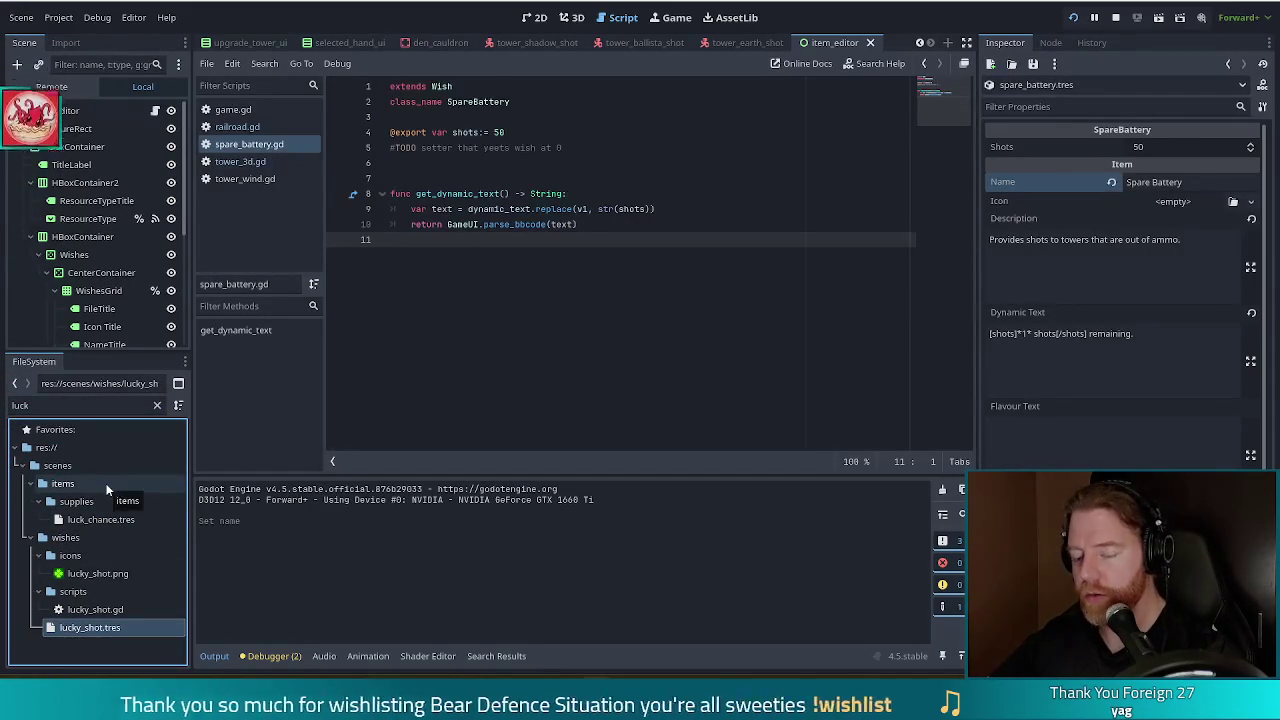
pyautogui.hotkey('ctrl', 'd')
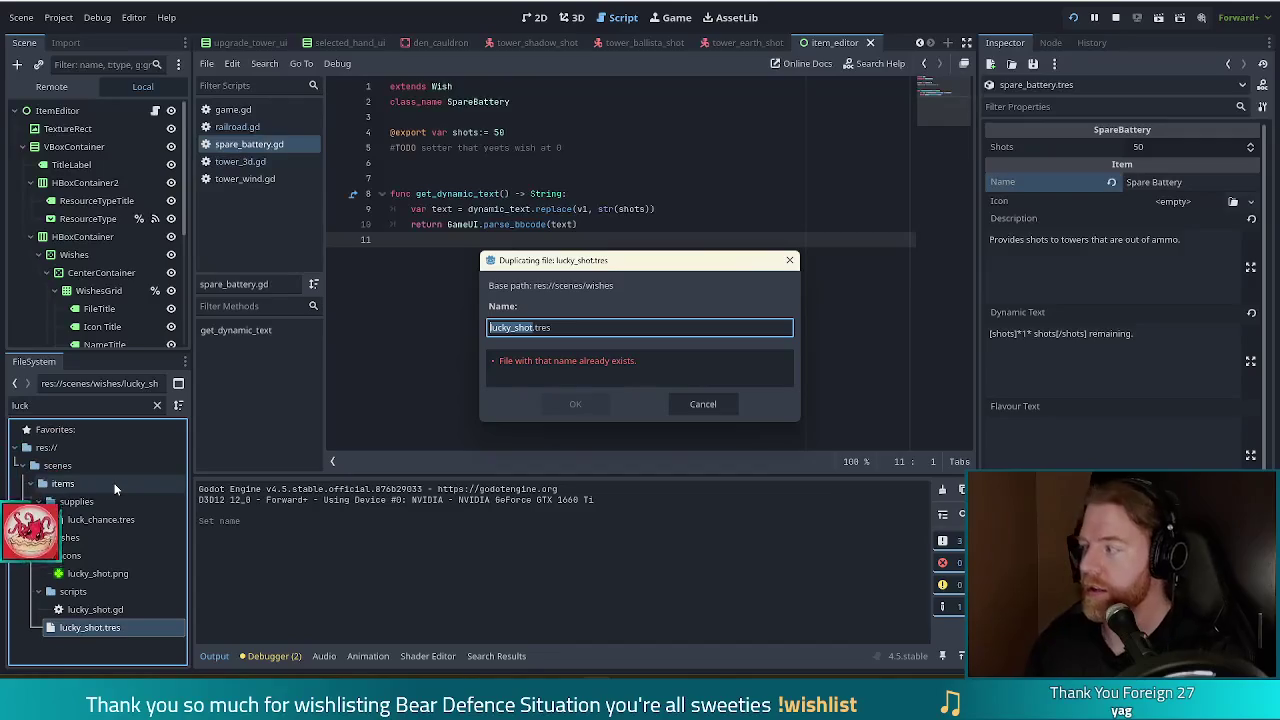
pyautogui.write("beginner's luck")
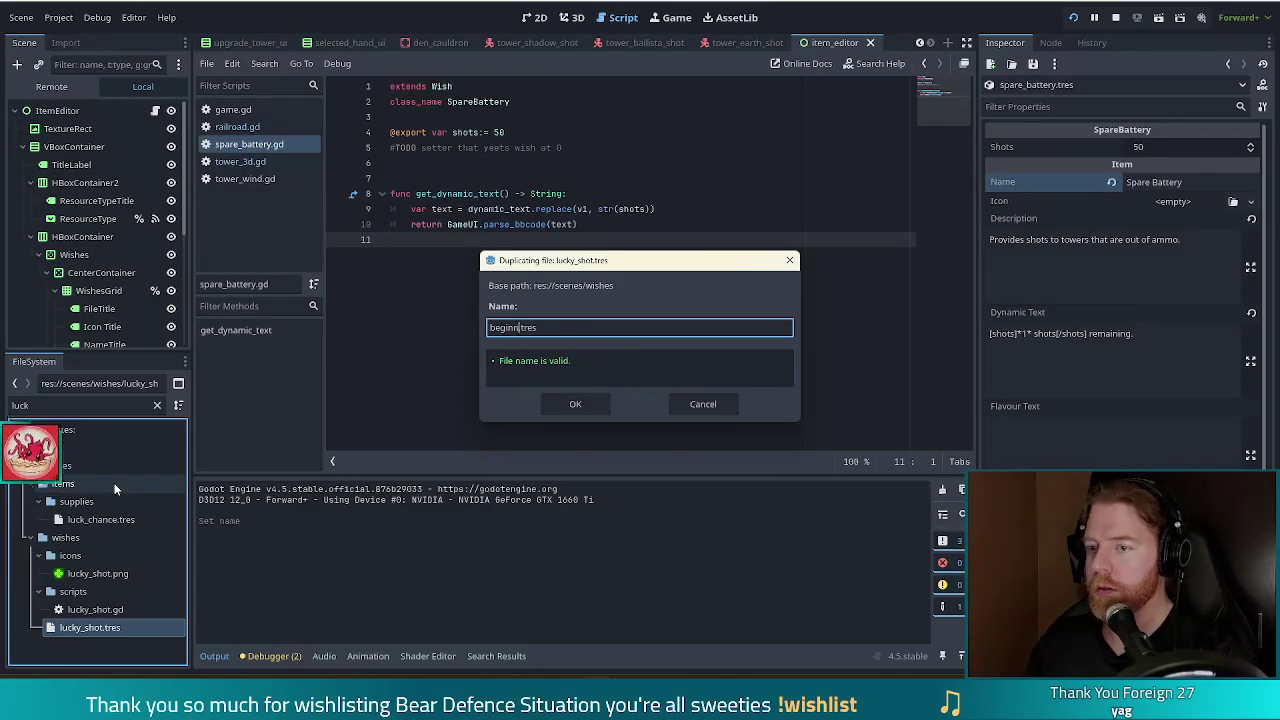
pyautogui.press('BackSpace')
pyautogui.press('BackSpace')
pyautogui.press('BackSpace')
pyautogui.press('BackSpace')
pyautogui.press('BackSpace')
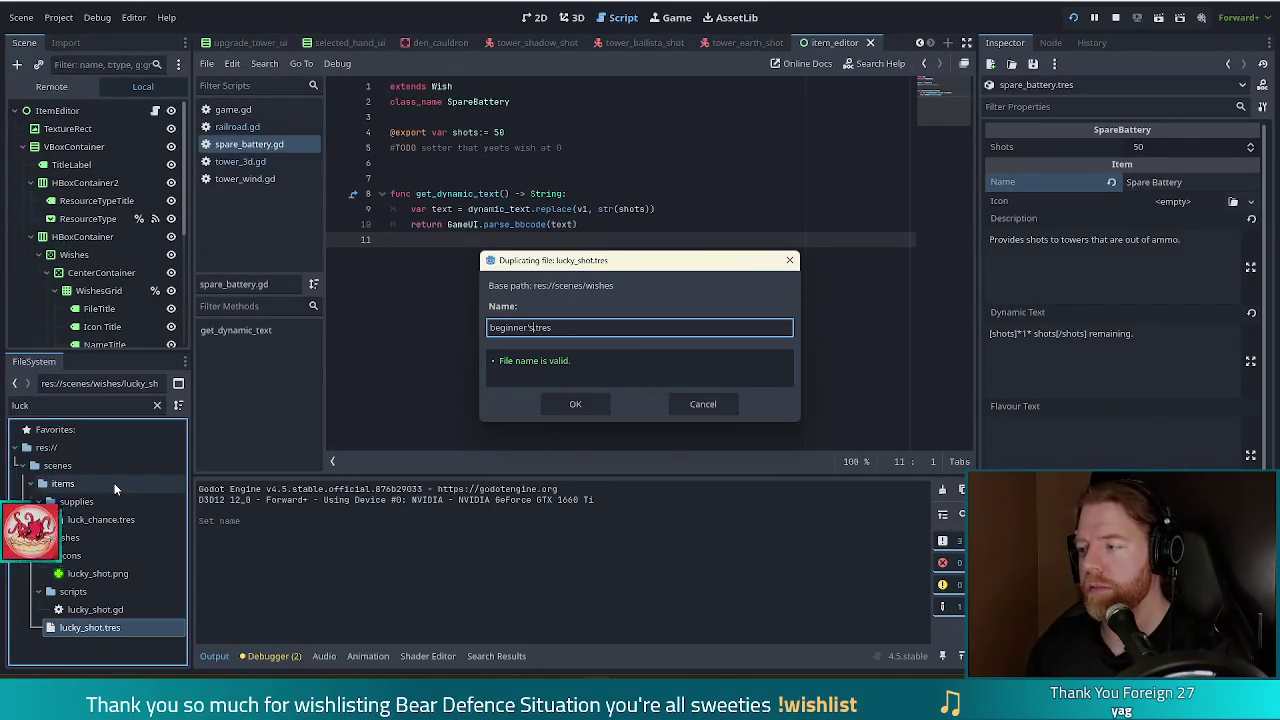
pyautogui.write('s')
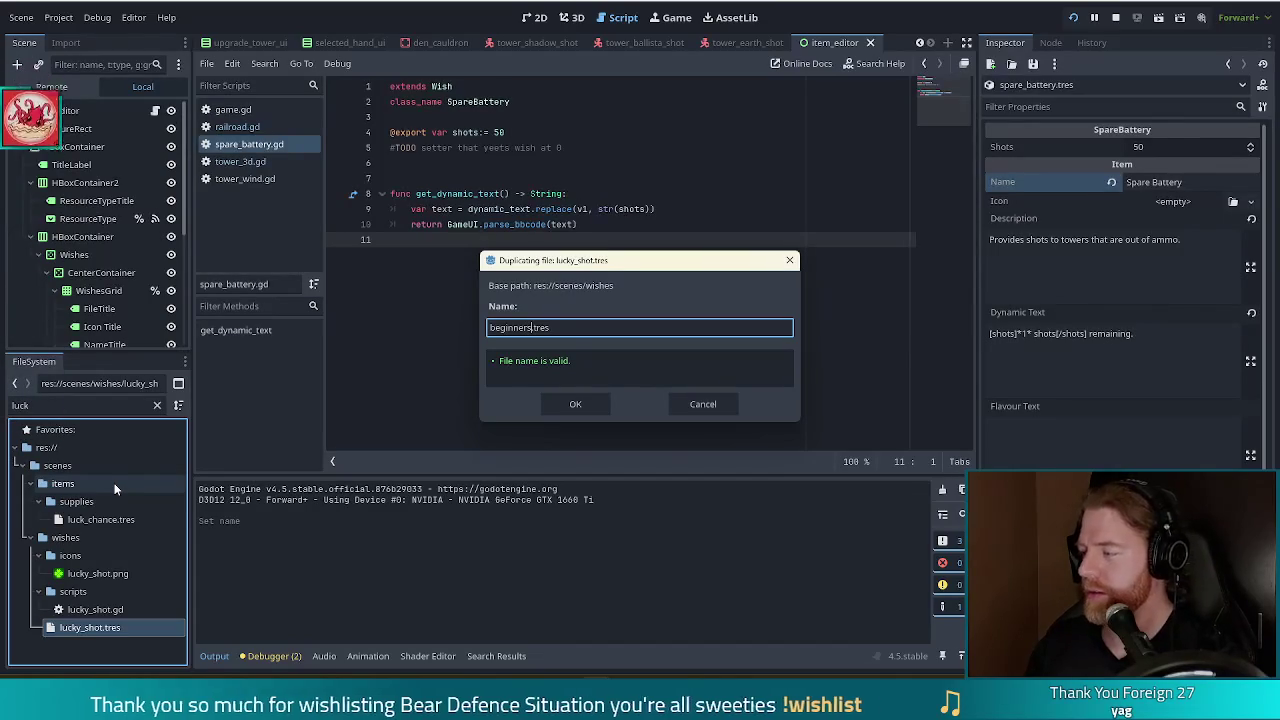
pyautogui.write('_luck')
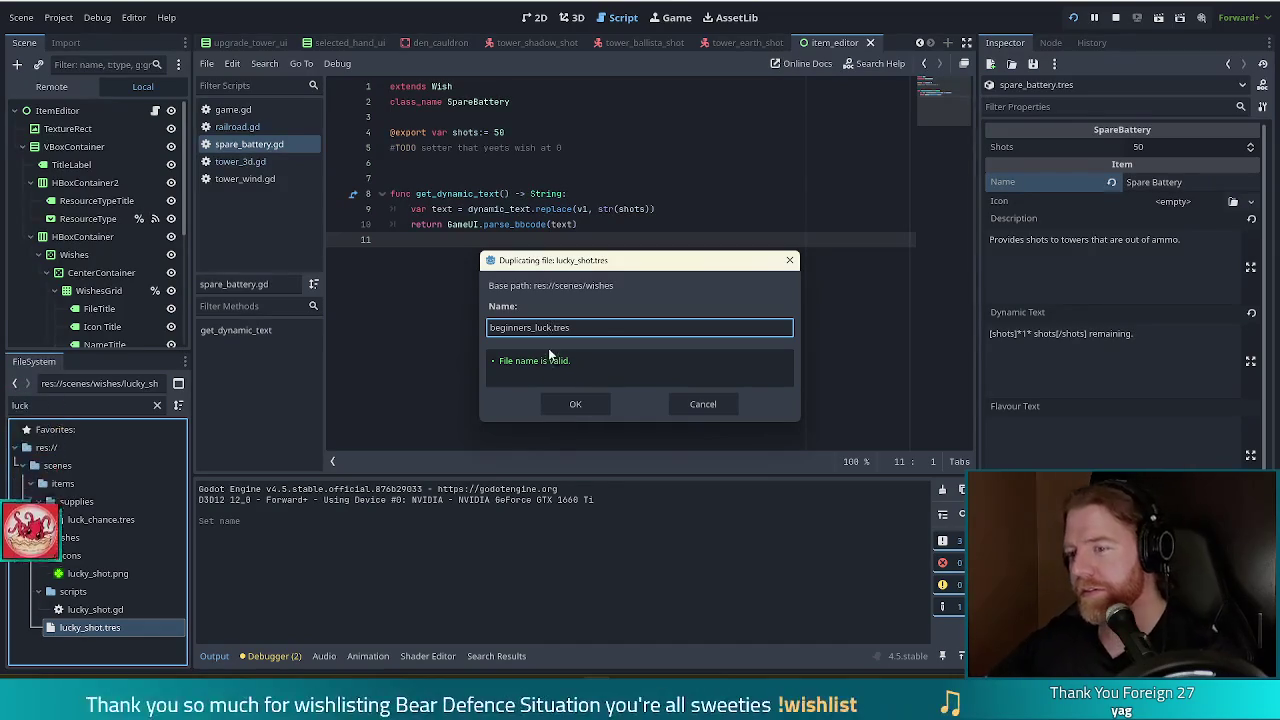
pyautogui.click(575, 404)
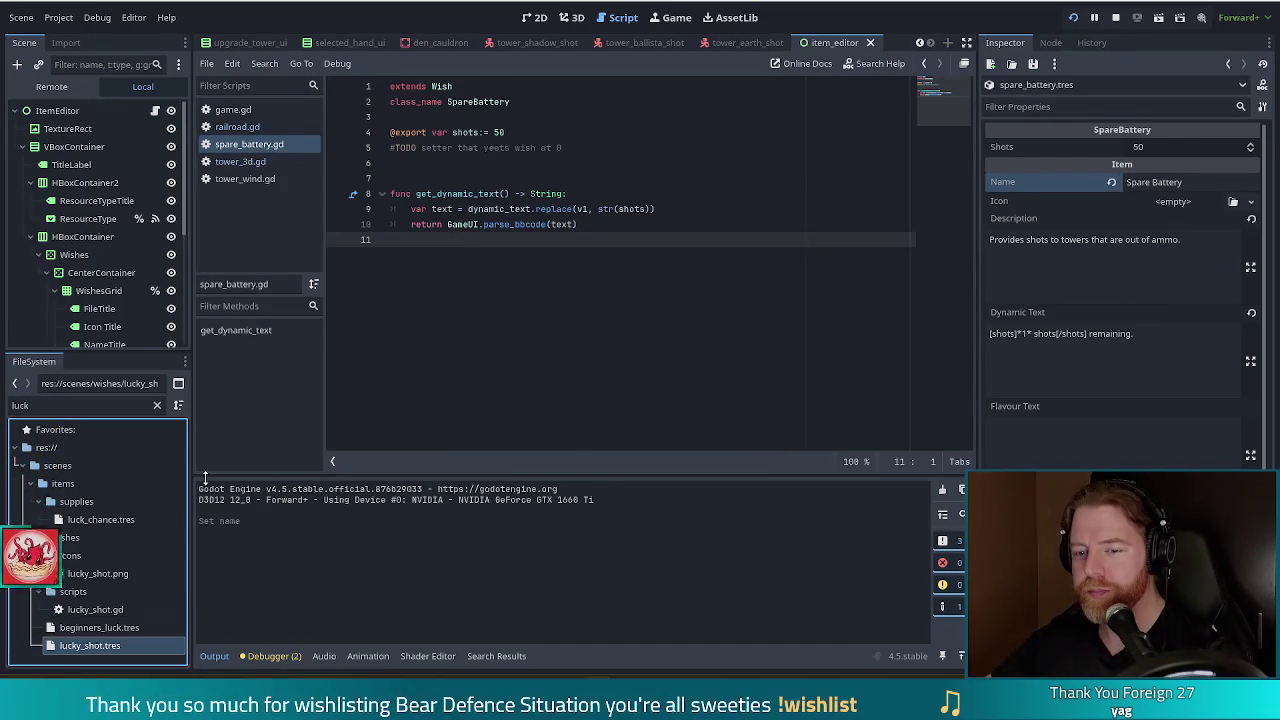
# Duplicate the lucky_shot.gd script as beginners_luck.gd
pyautogui.click(101, 611)
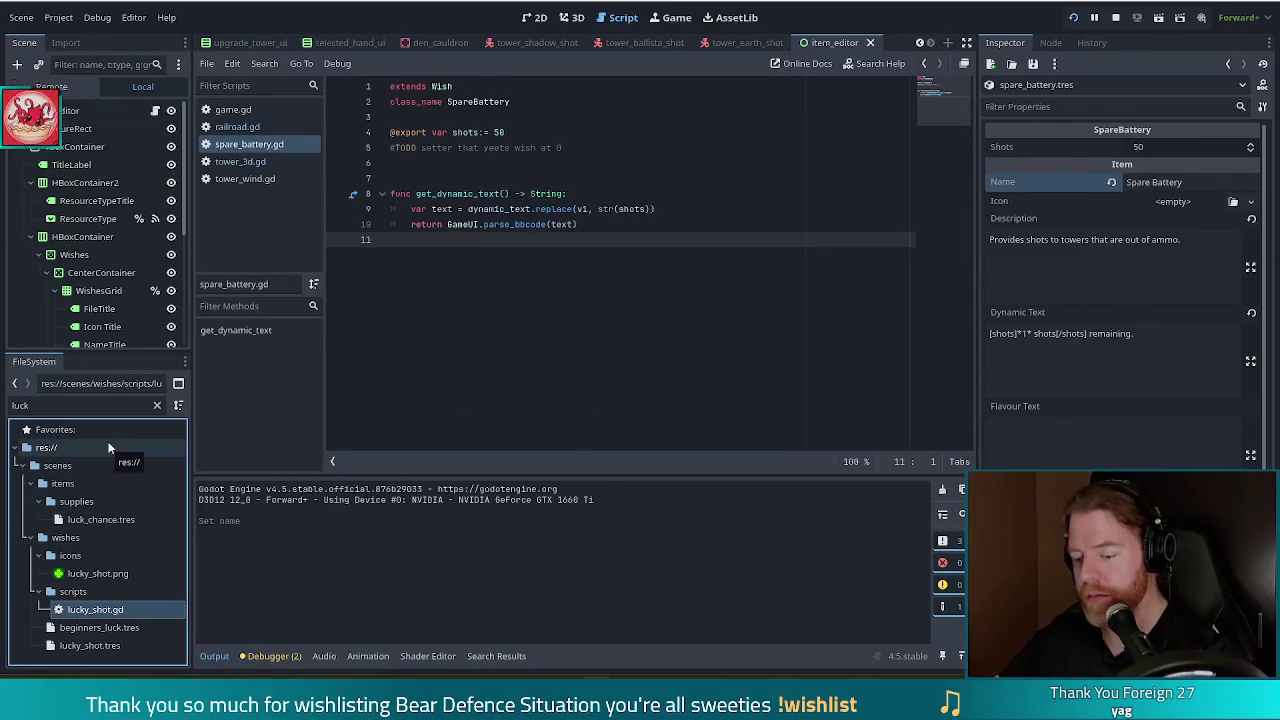
pyautogui.hotkey('ctrl', 'd')
pyautogui.write('beginne')
pyautogui.write('rs_luck')
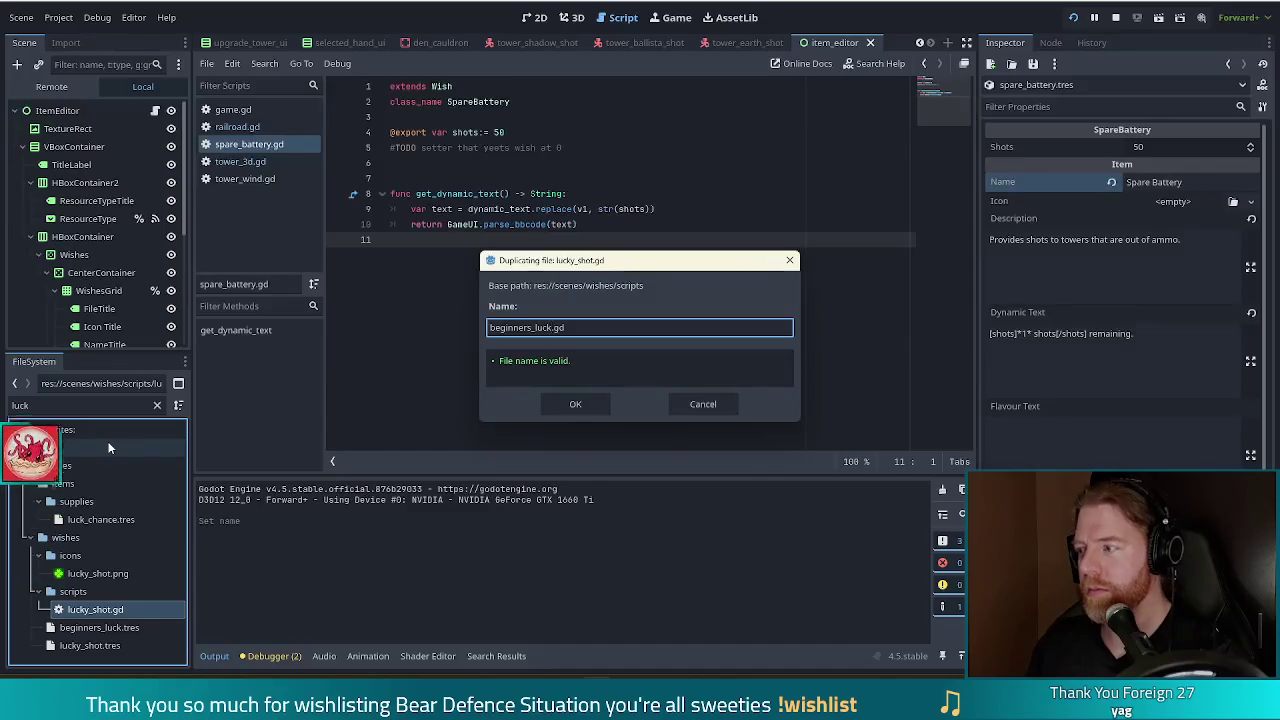
pyautogui.press('Return')
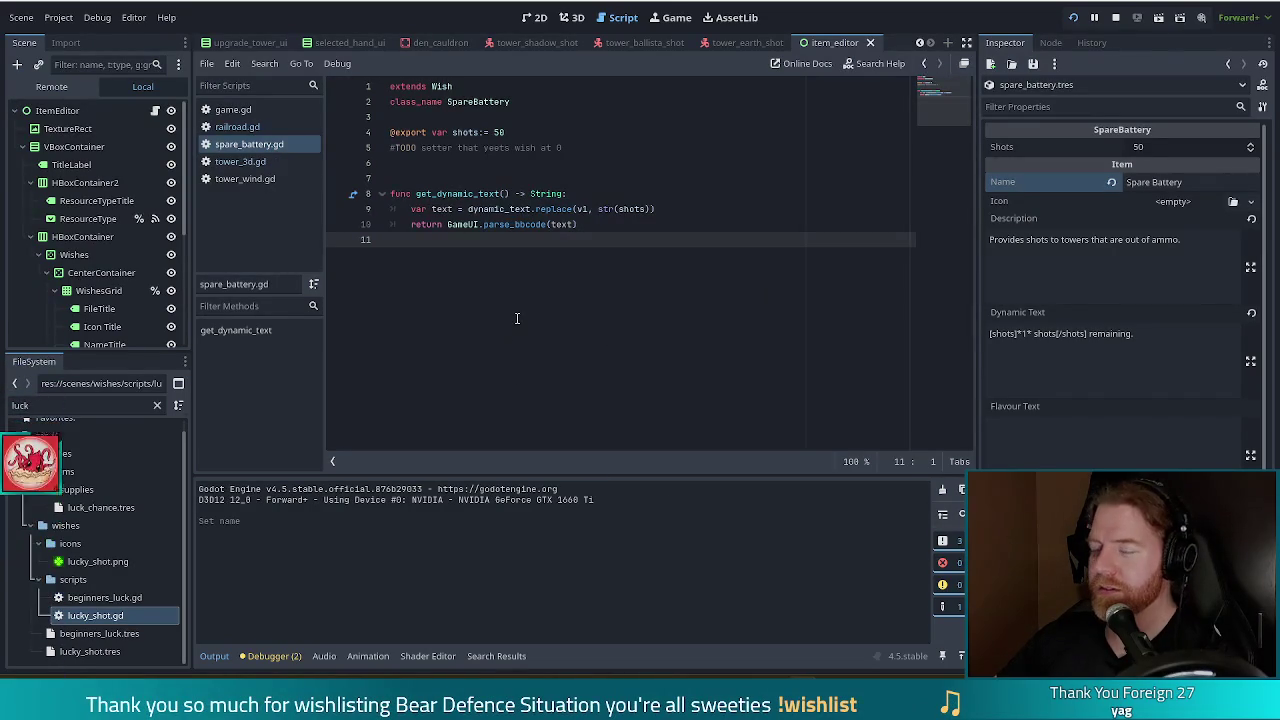
# Assign beginners_luck.gd as the Script of beginners_luck.tres and save the resource
pyautogui.click(95, 633)
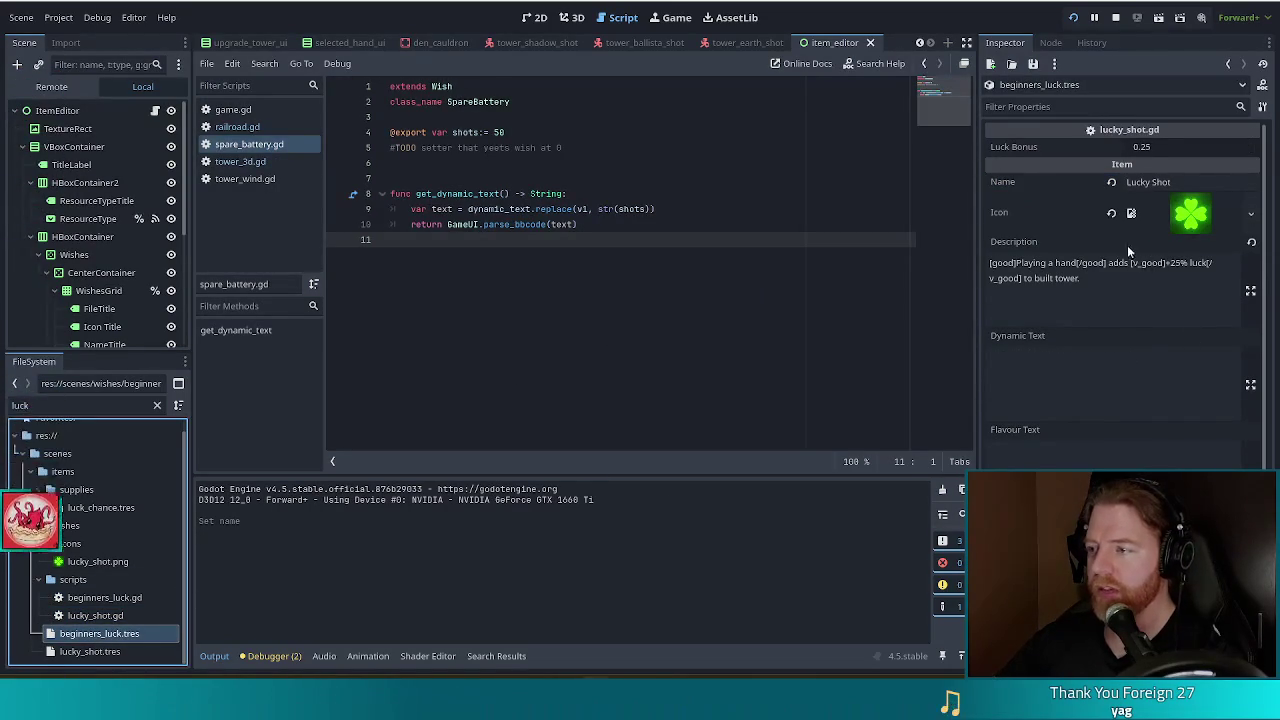
pyautogui.scroll(-1, 1127, 245)
pyautogui.scroll(1, 1127, 245)
pyautogui.scroll(-1, 1127, 245)
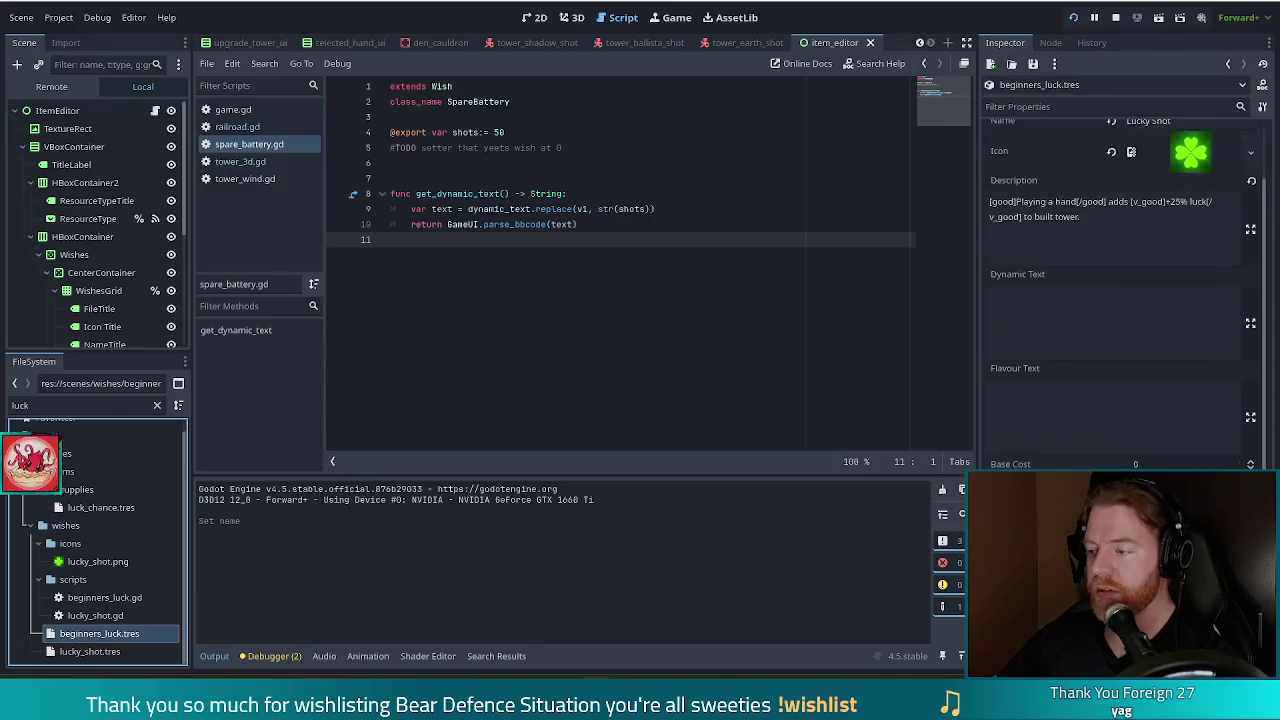
pyautogui.click(101, 598)
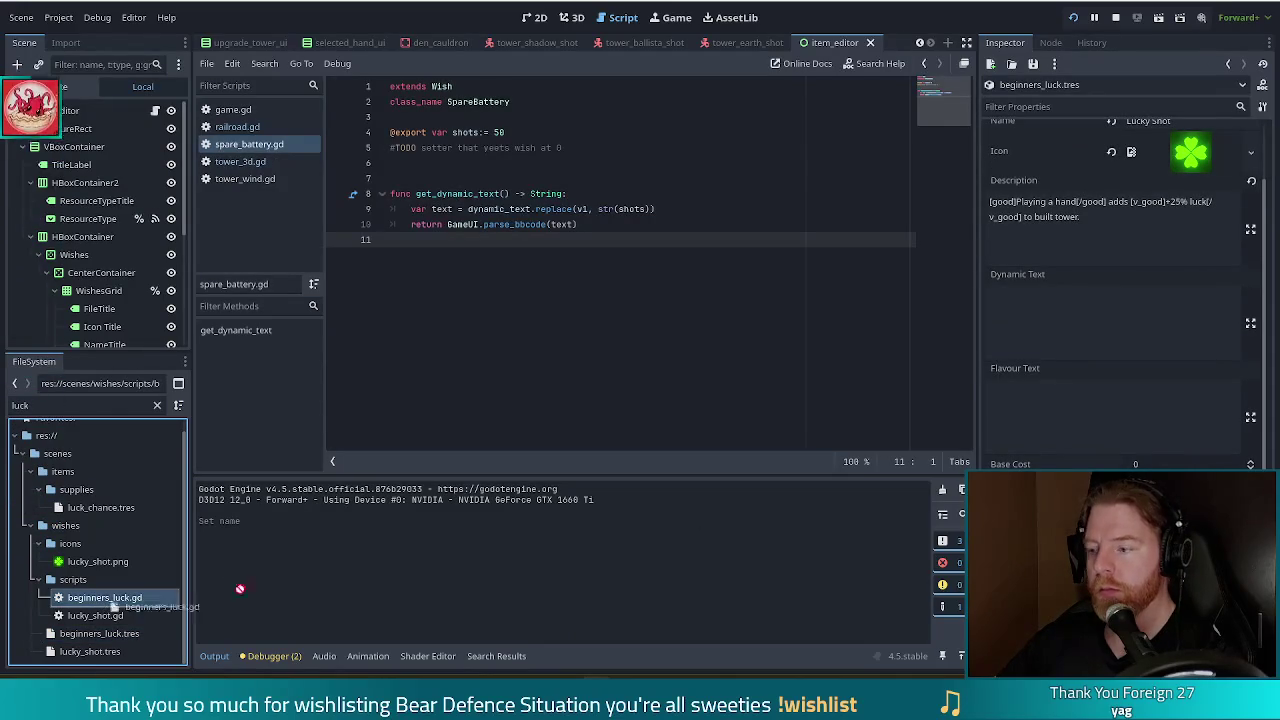
pyautogui.hotkey('ctrl', 's')
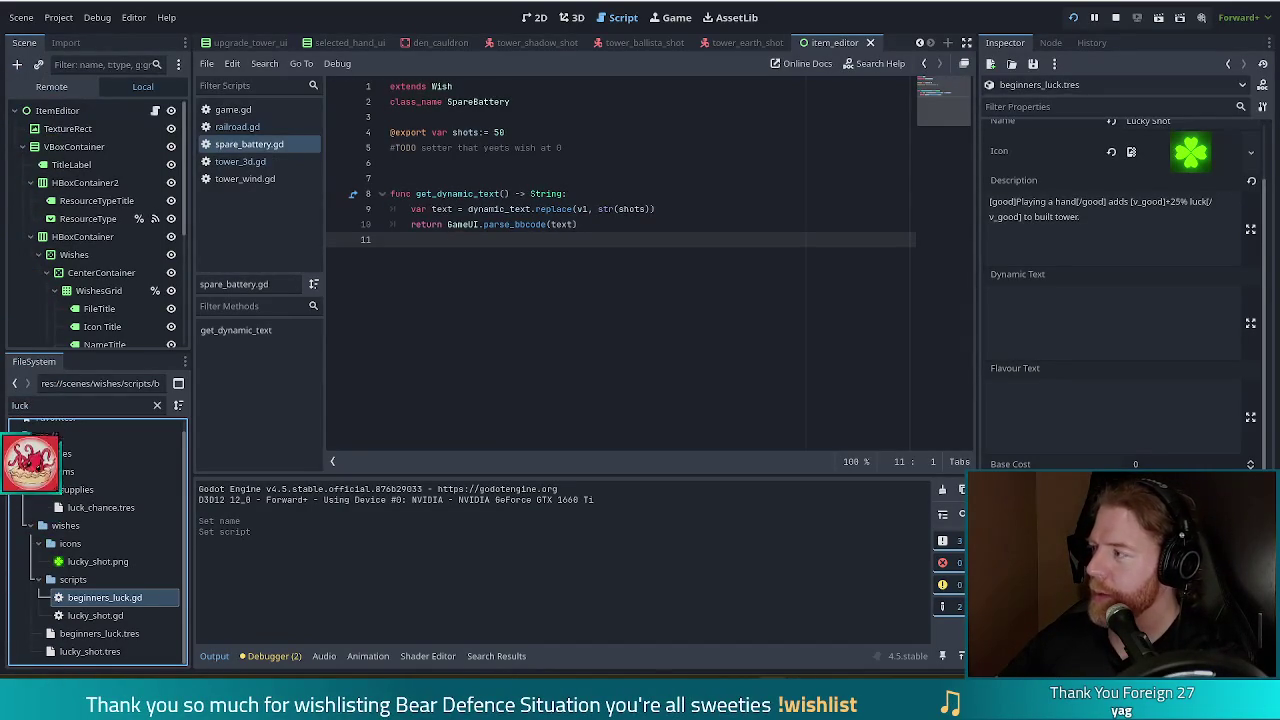
# Close spare_battery.gd and open beginners_luck.gd in the script editor
pyautogui.doubleClick(465, 132)
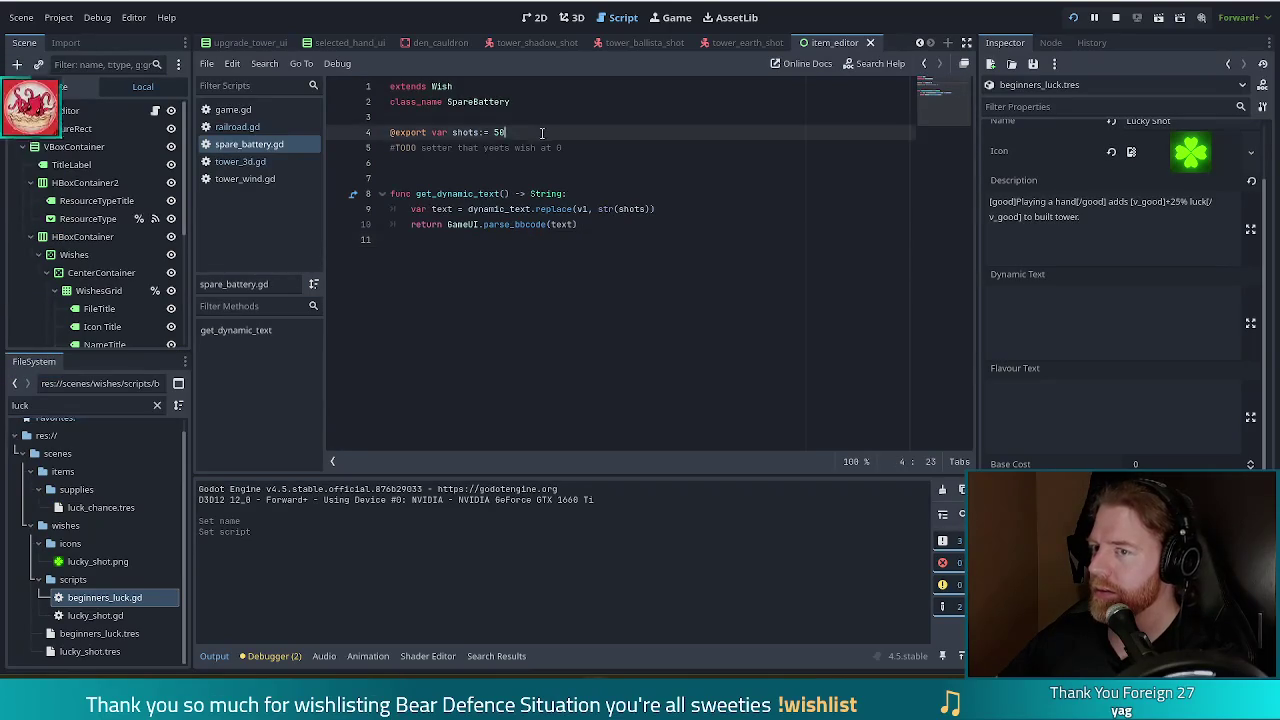
pyautogui.doubleClick(478, 101)
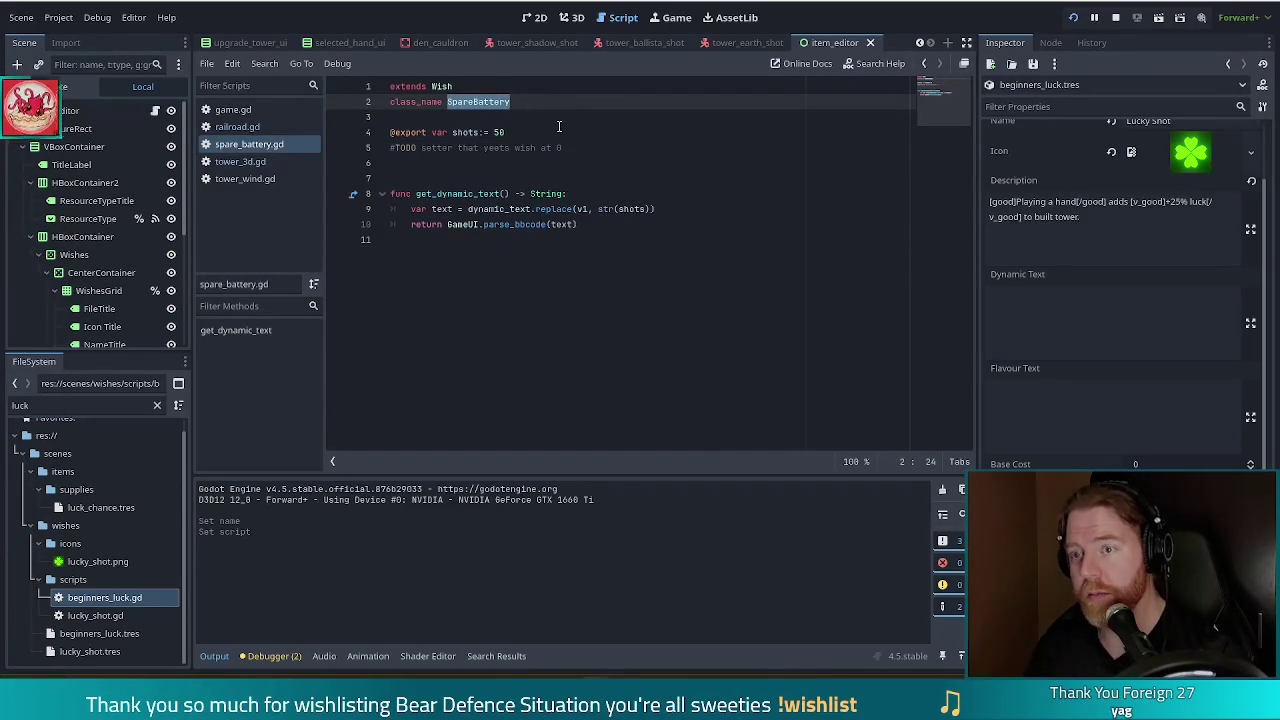
pyautogui.click(500, 193)
pyautogui.click(470, 132)
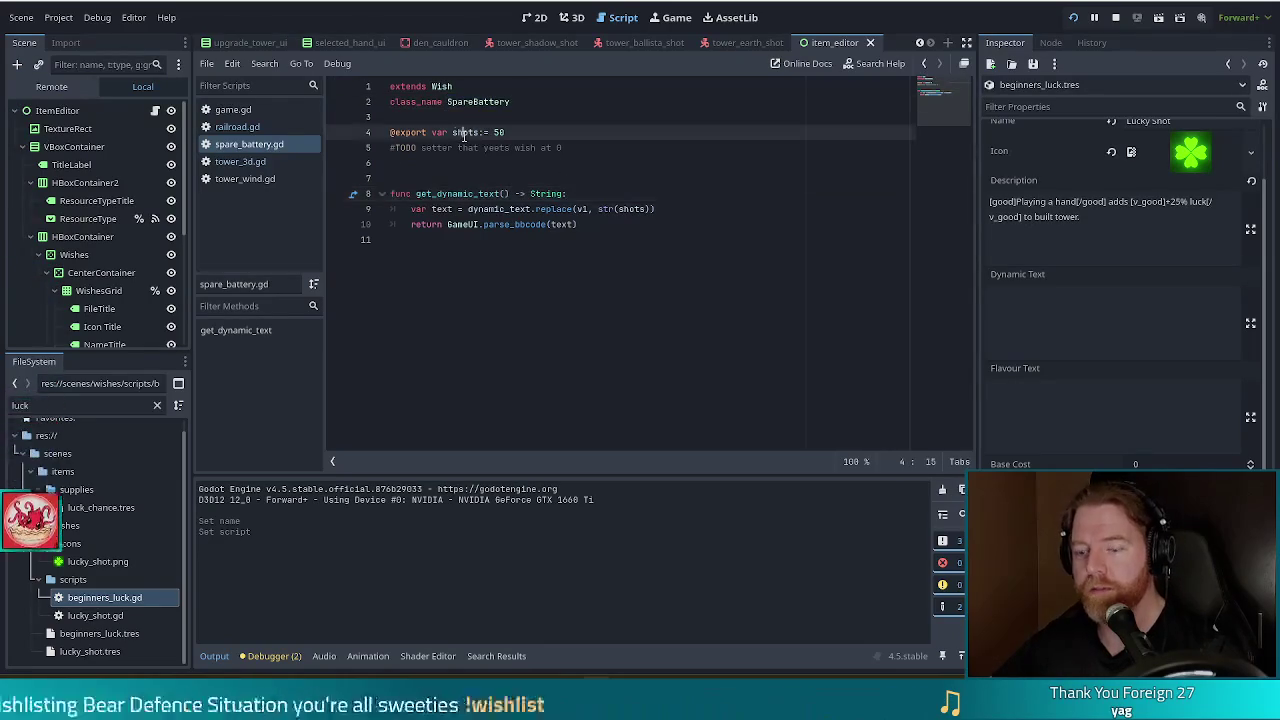
pyautogui.hotkey('ctrl', 'w')
pyautogui.doubleClick(168, 598)
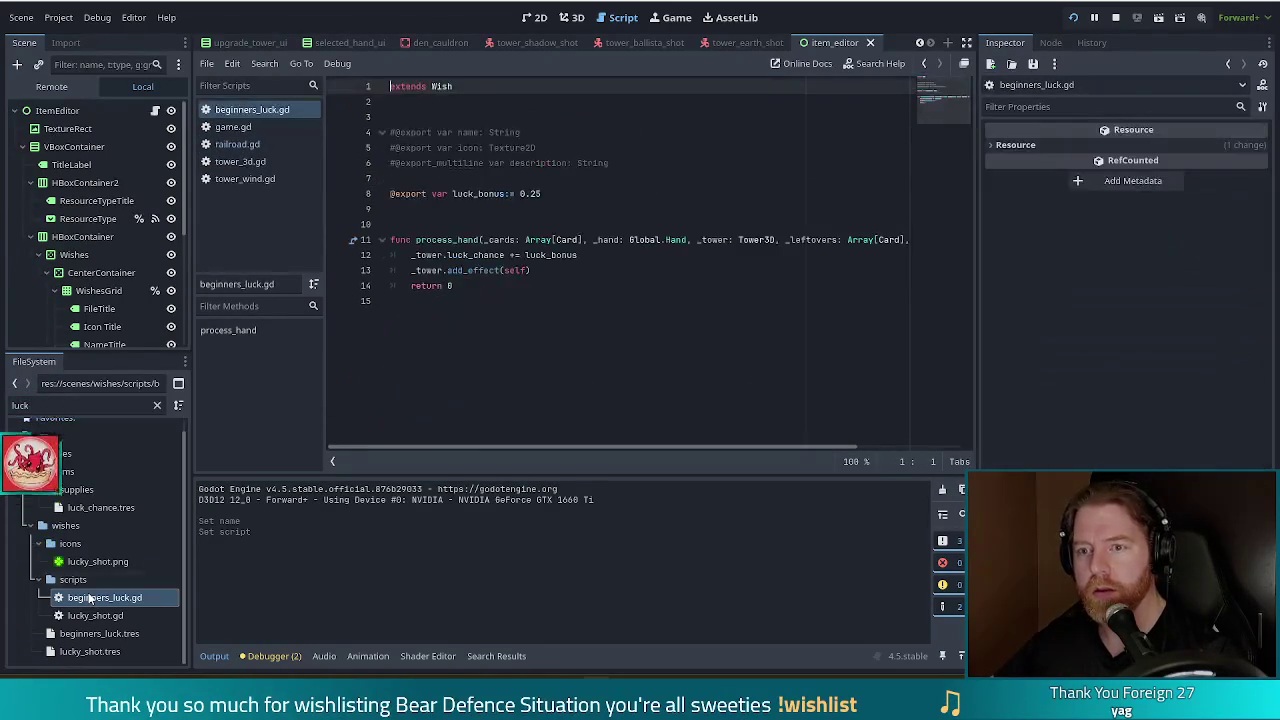
# Add '#class_name BeginnersLuck' on the line under extends Wish in beginners_luck.gd
pyautogui.click(485, 102)
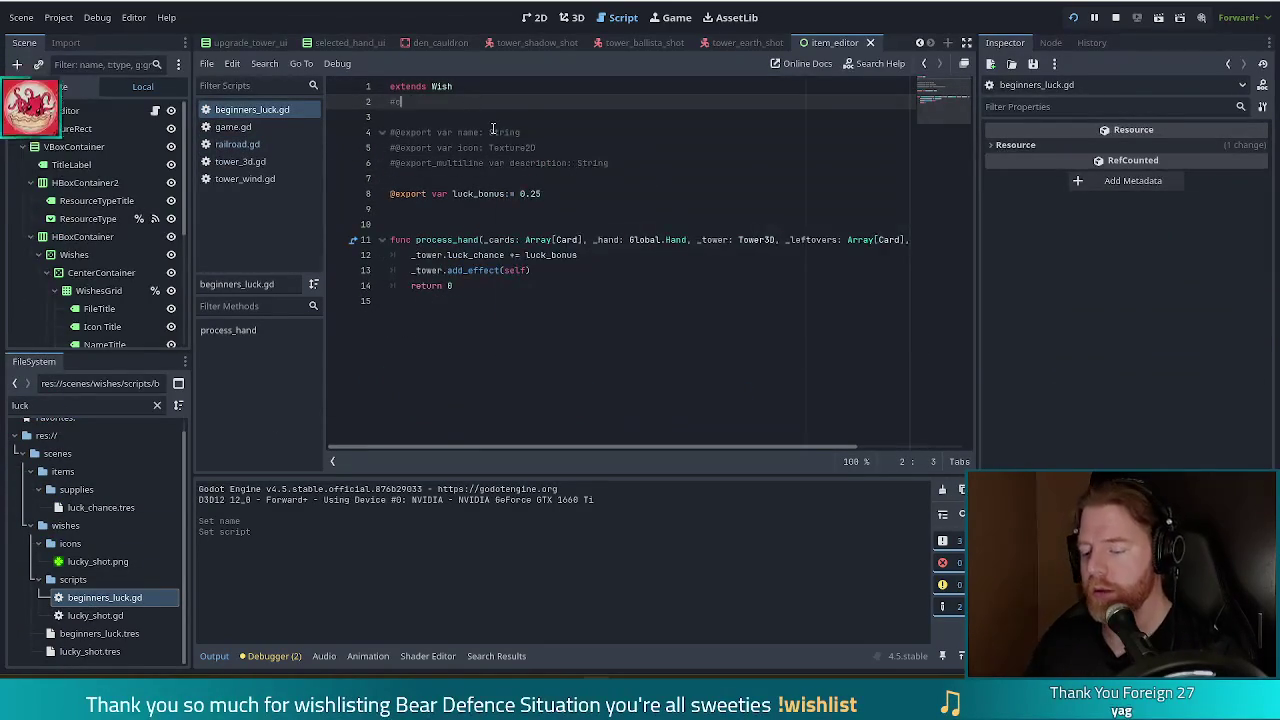
pyautogui.write('lass_name Be')
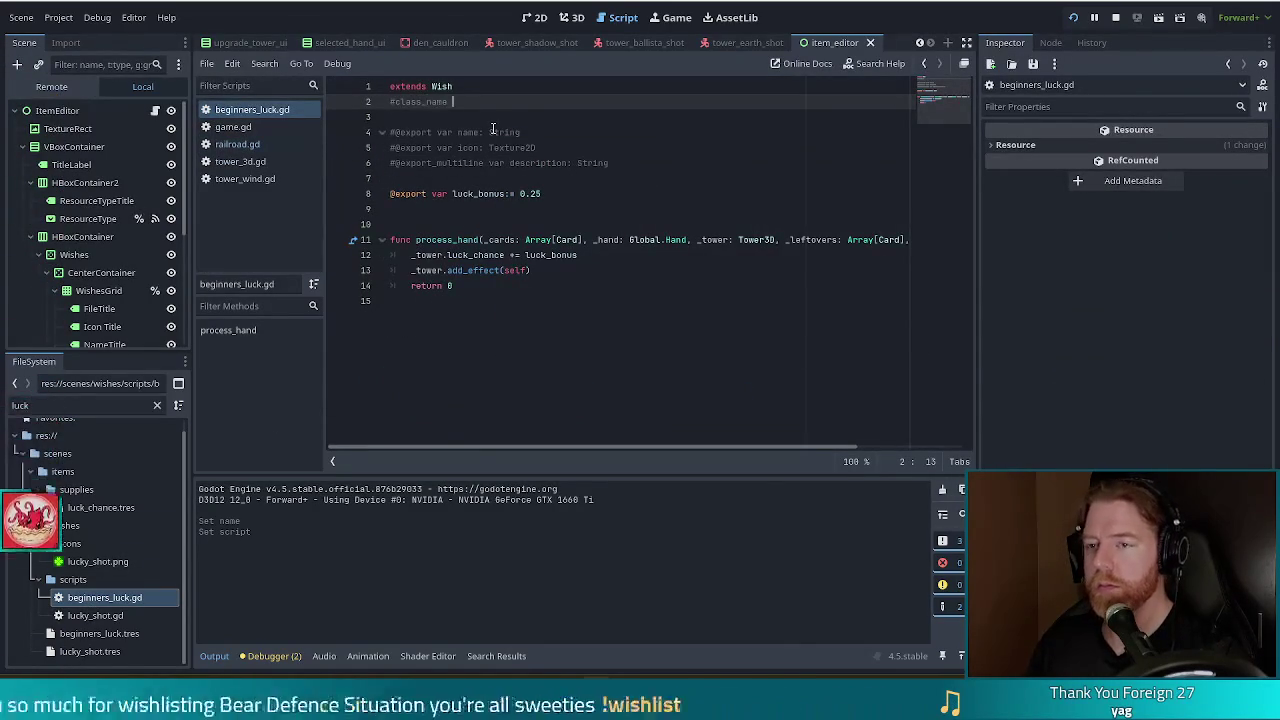
pyautogui.write('ginnersL')
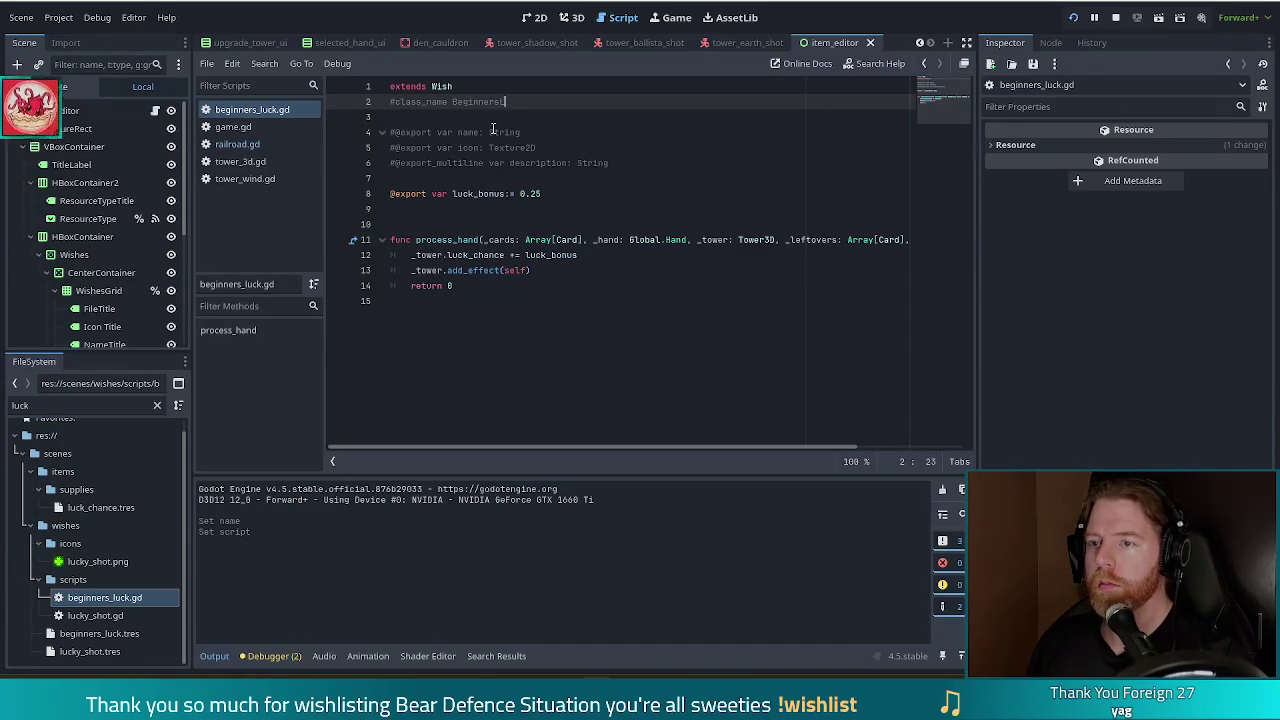
pyautogui.write('uck')
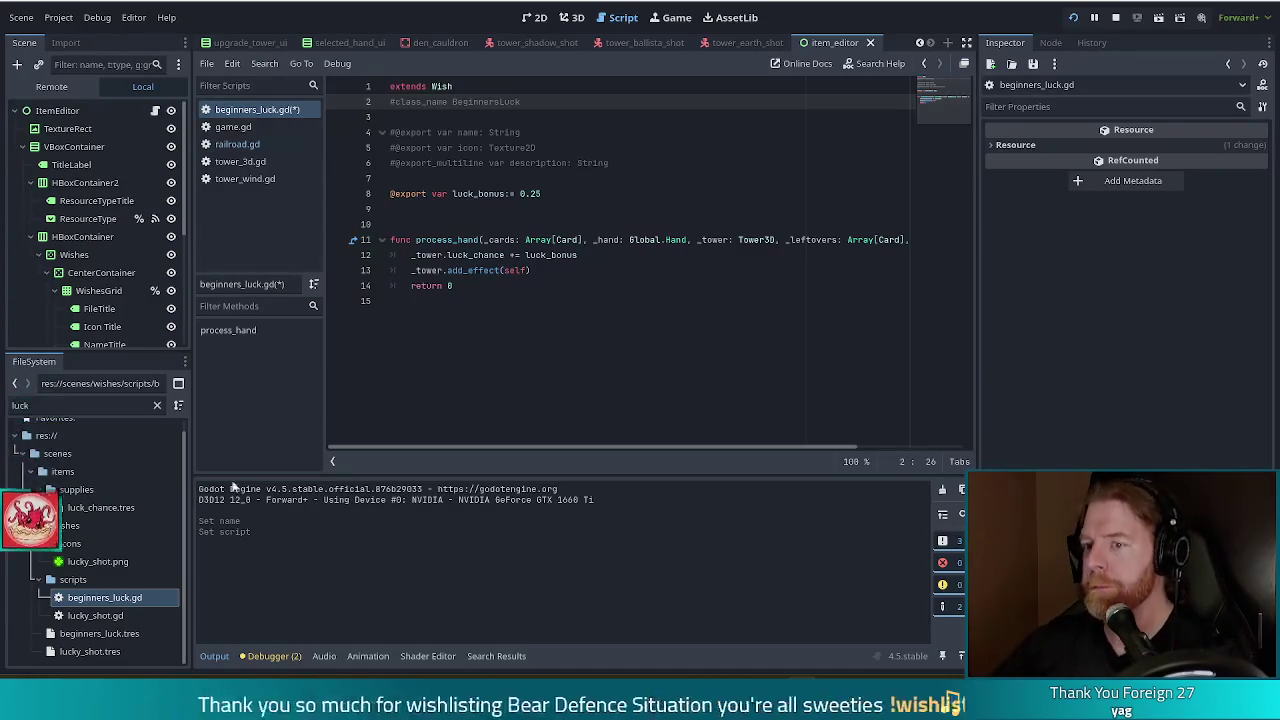
pyautogui.click(568, 193)
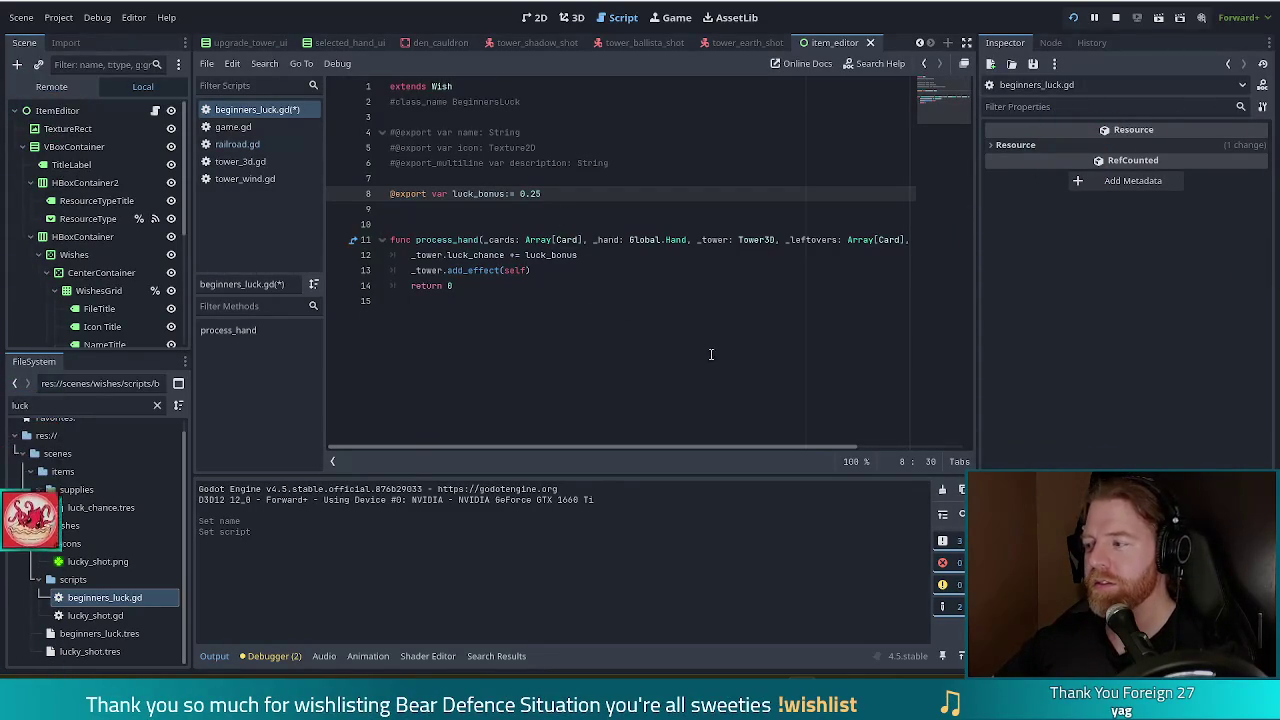
pyautogui.click(500, 300)
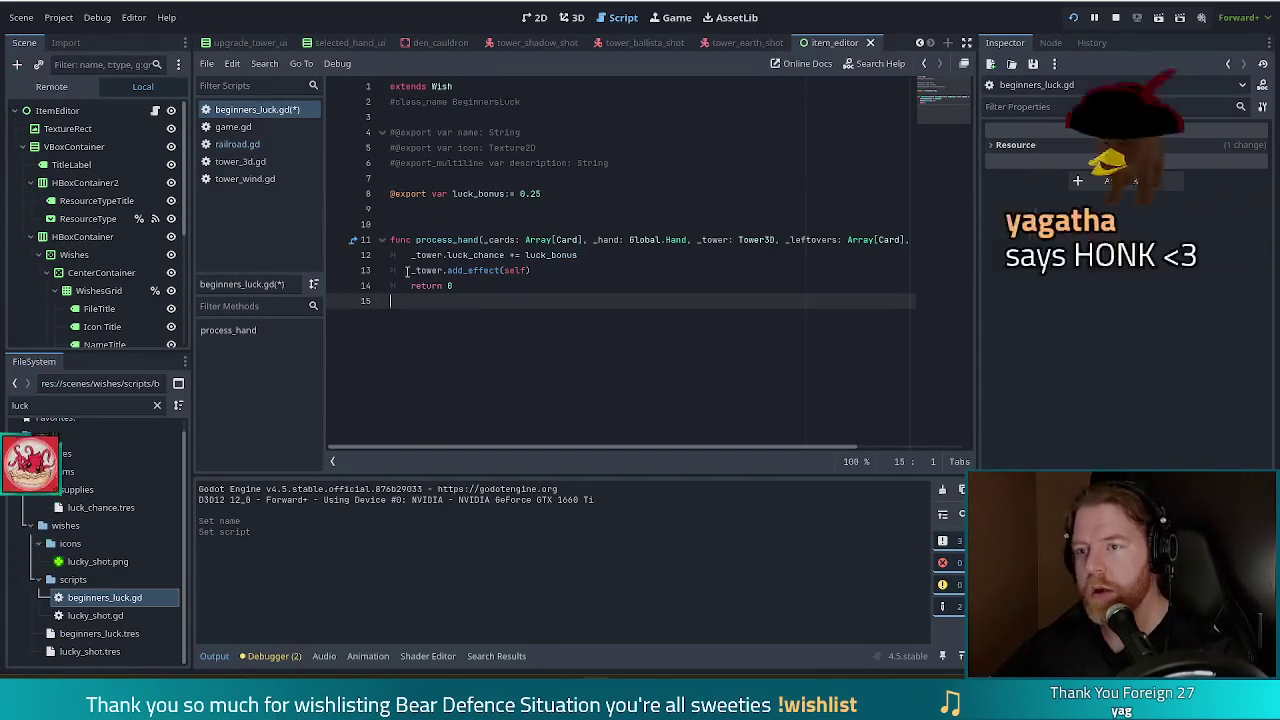
pyautogui.click(597, 255)
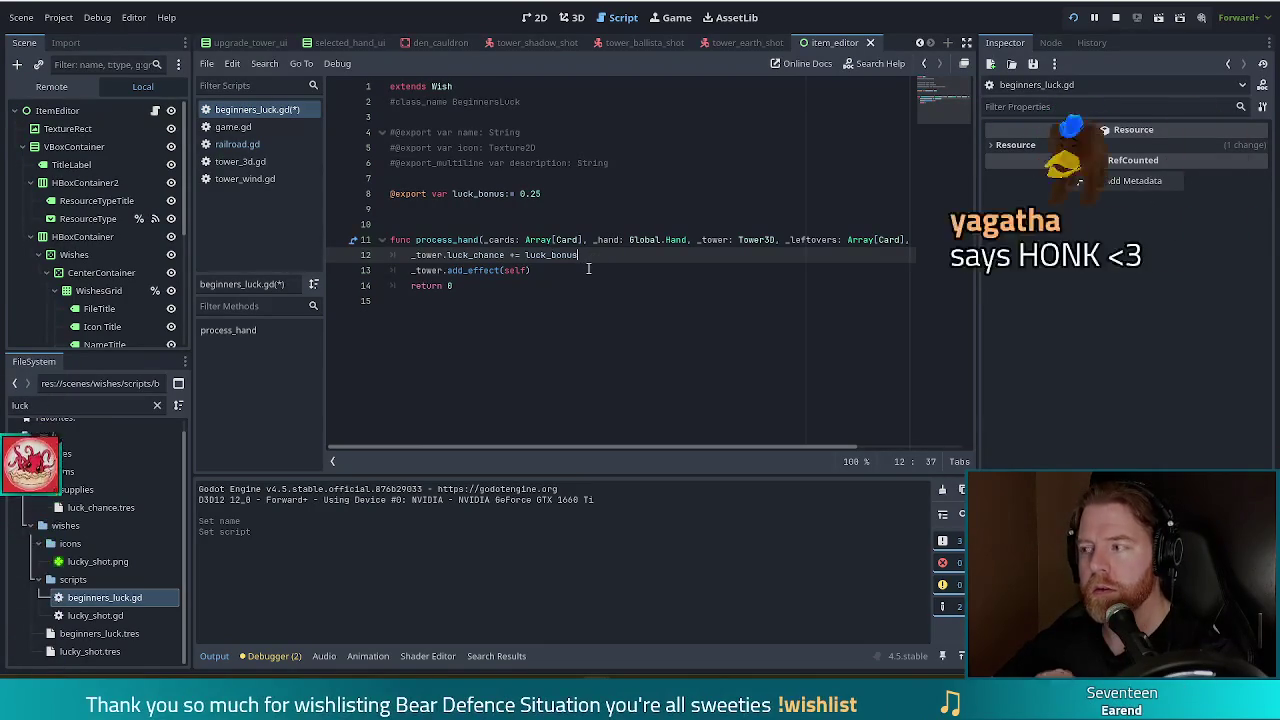
pyautogui.click(568, 198)
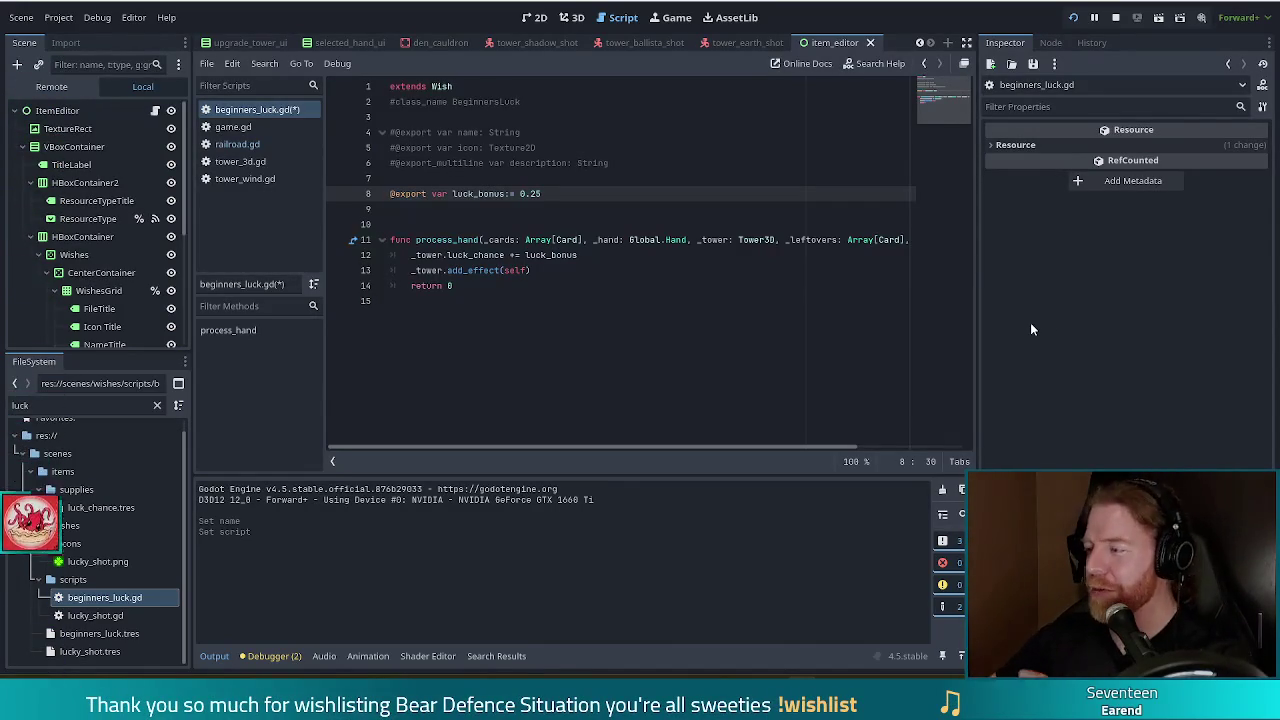
pyautogui.click(593, 257)
pyautogui.click(597, 201)
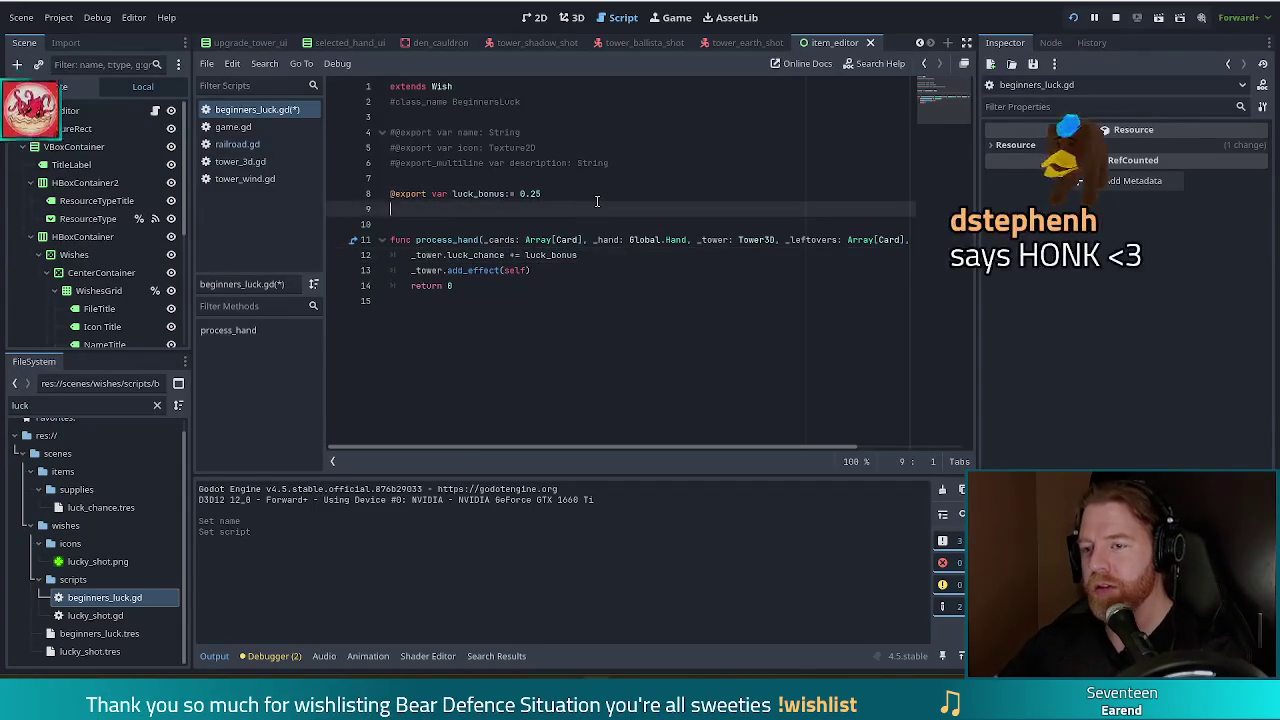
pyautogui.press('Down')
pyautogui.press('Up')
pyautogui.press('Up')
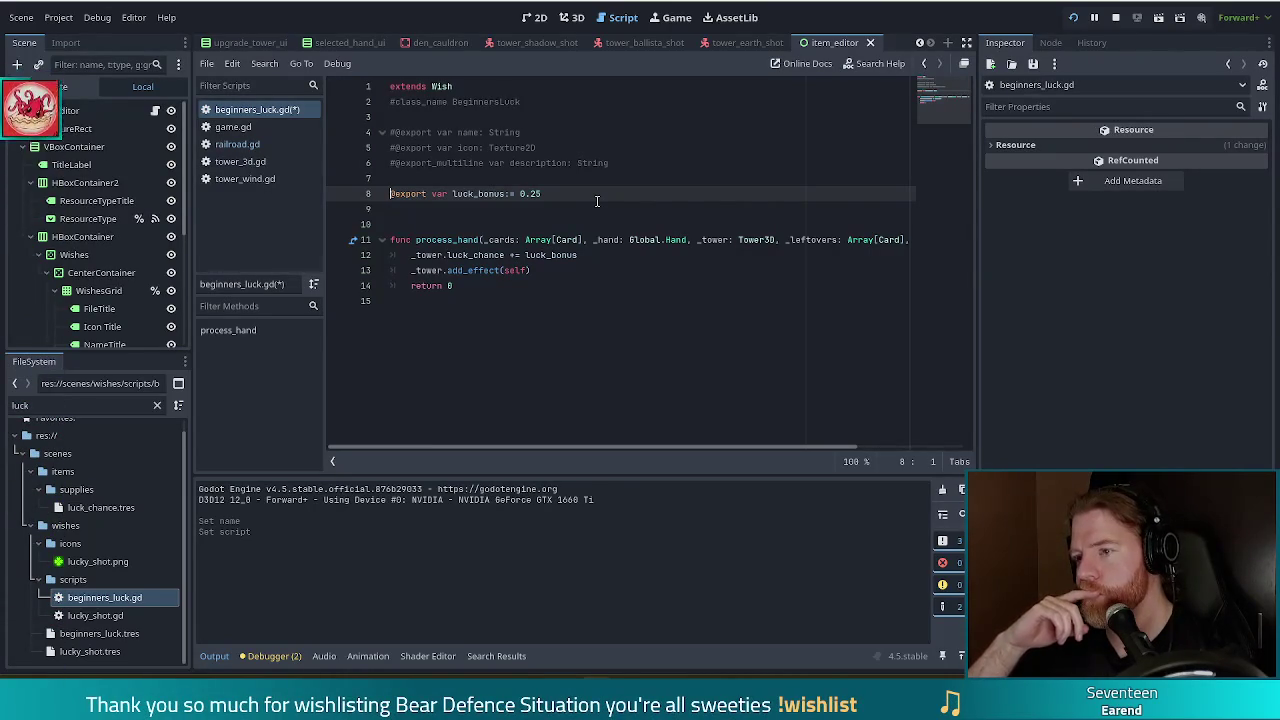
pyautogui.press('End')
pyautogui.press('Return')
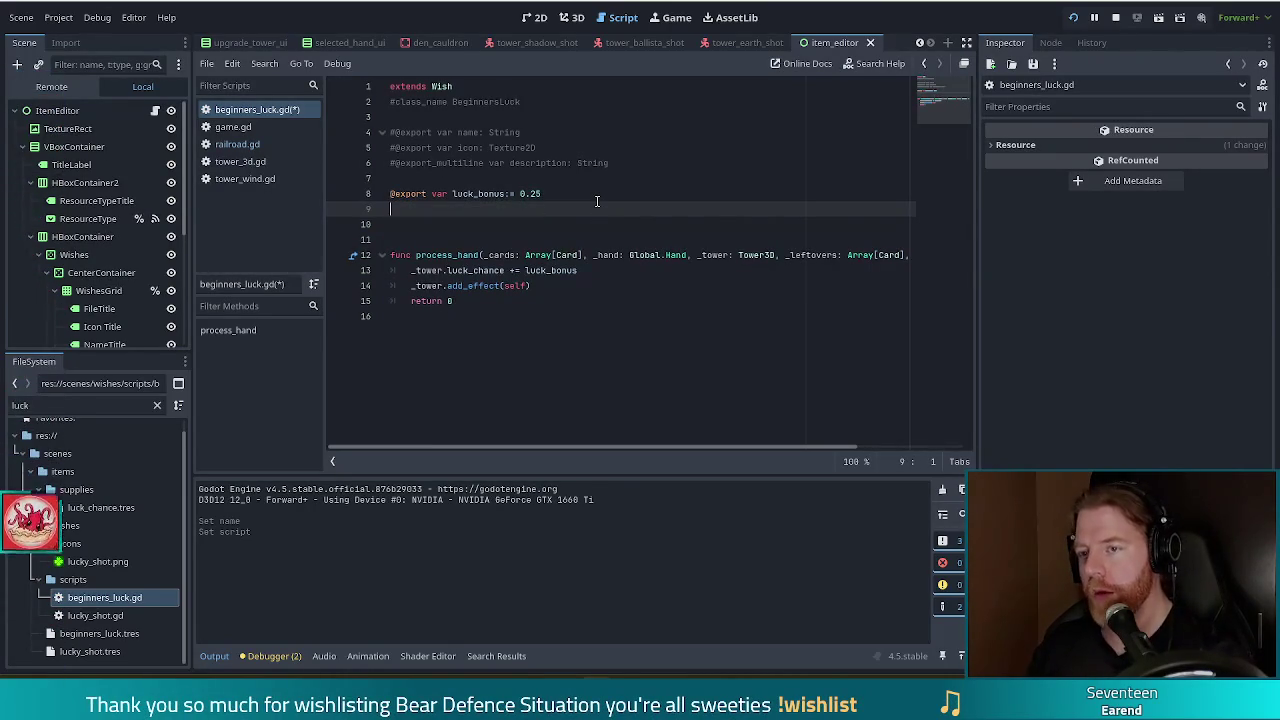
pyautogui.write('@expor')
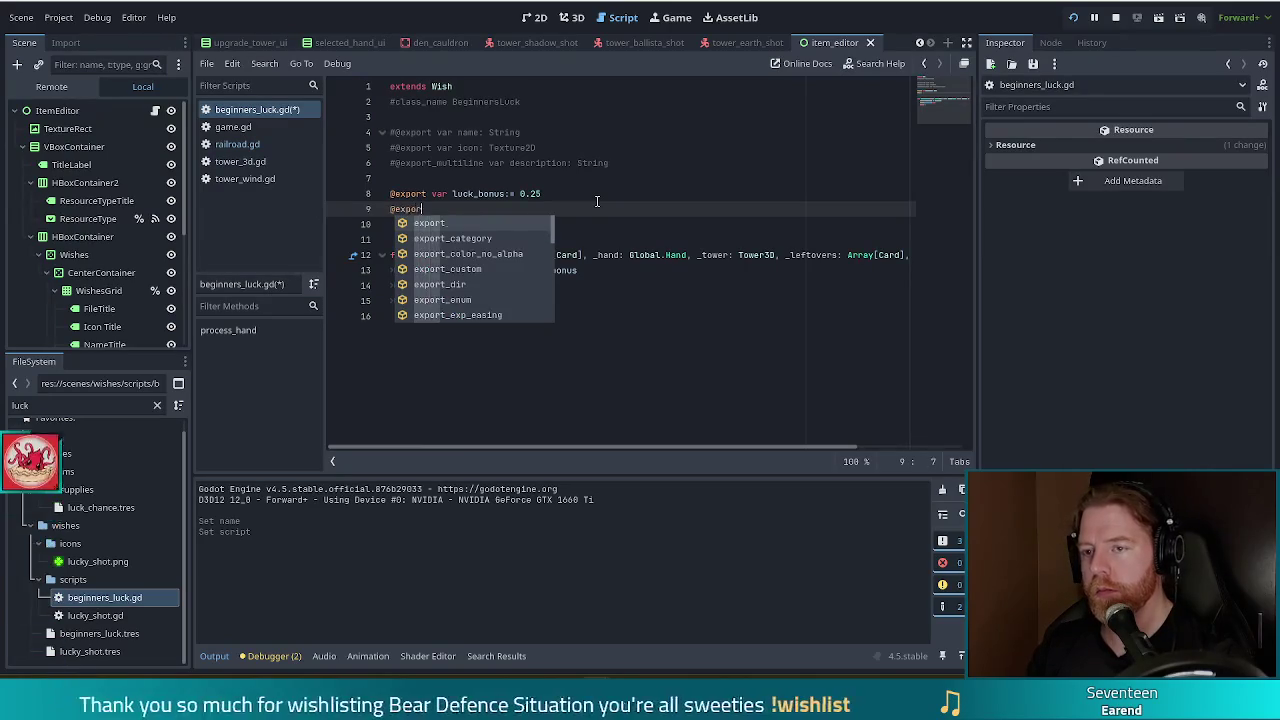
pyautogui.write('t var ')
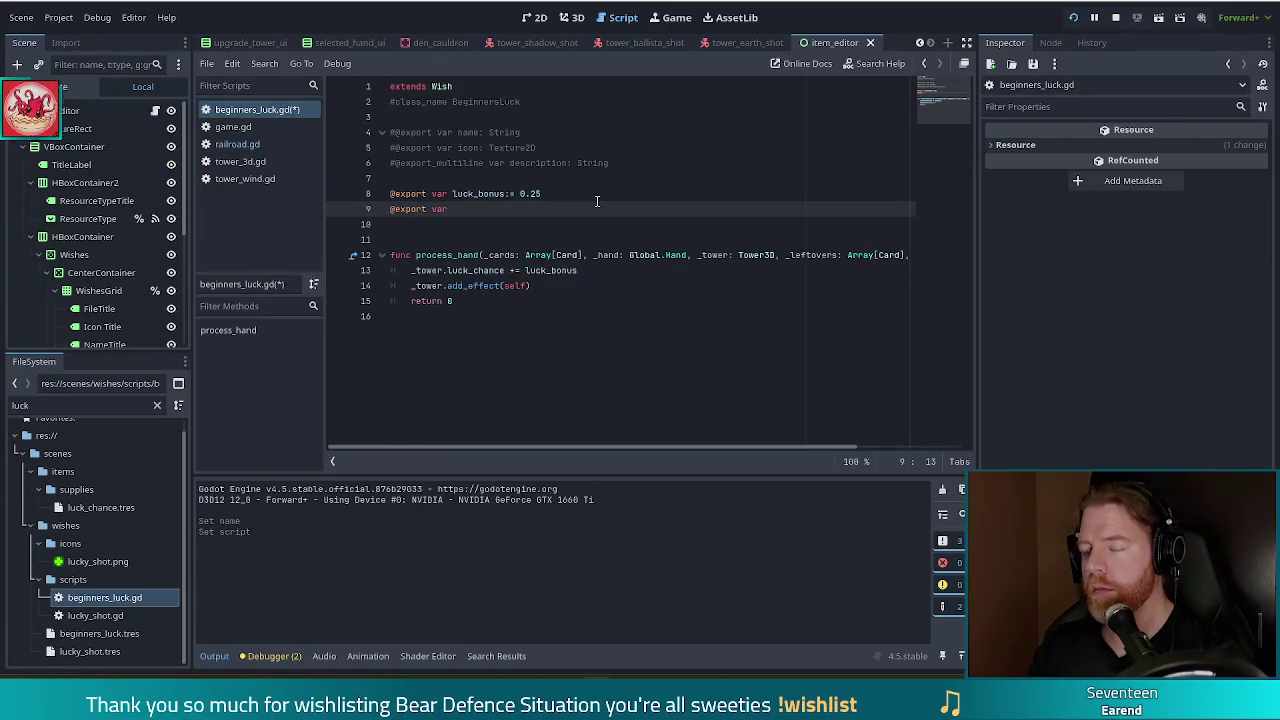
pyautogui.write('luck_loss')
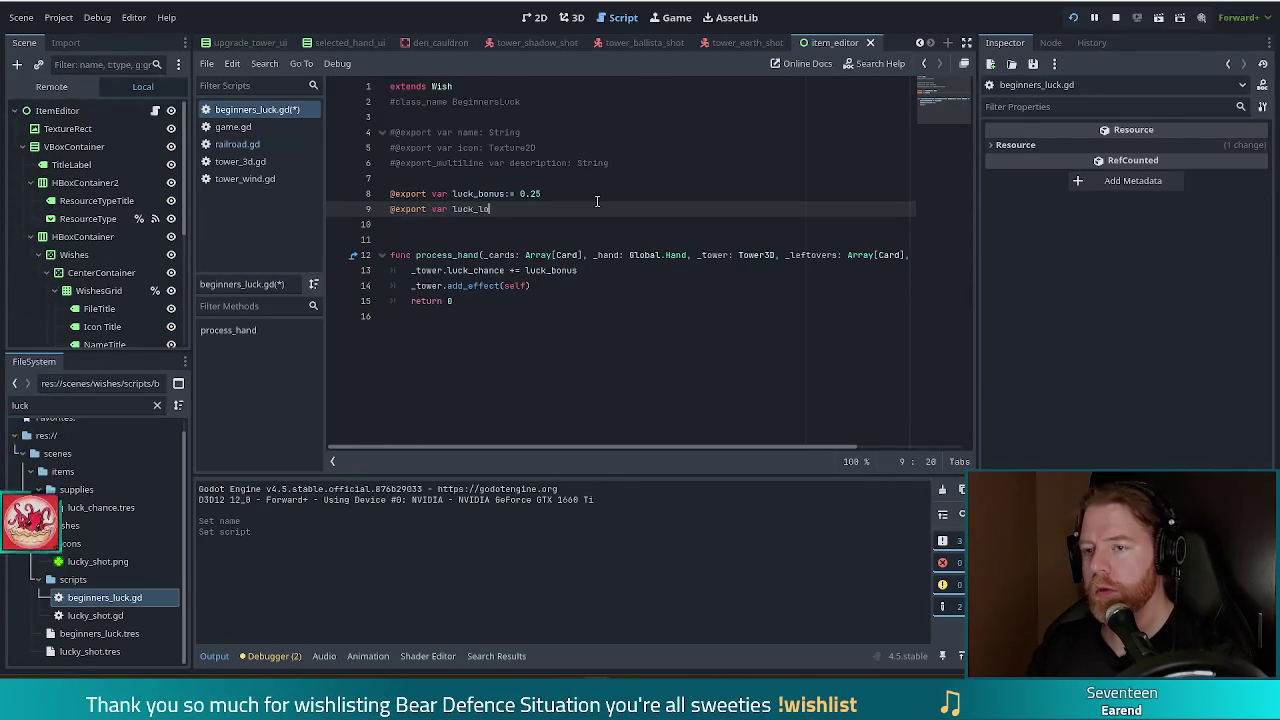
pyautogui.write(':= ')
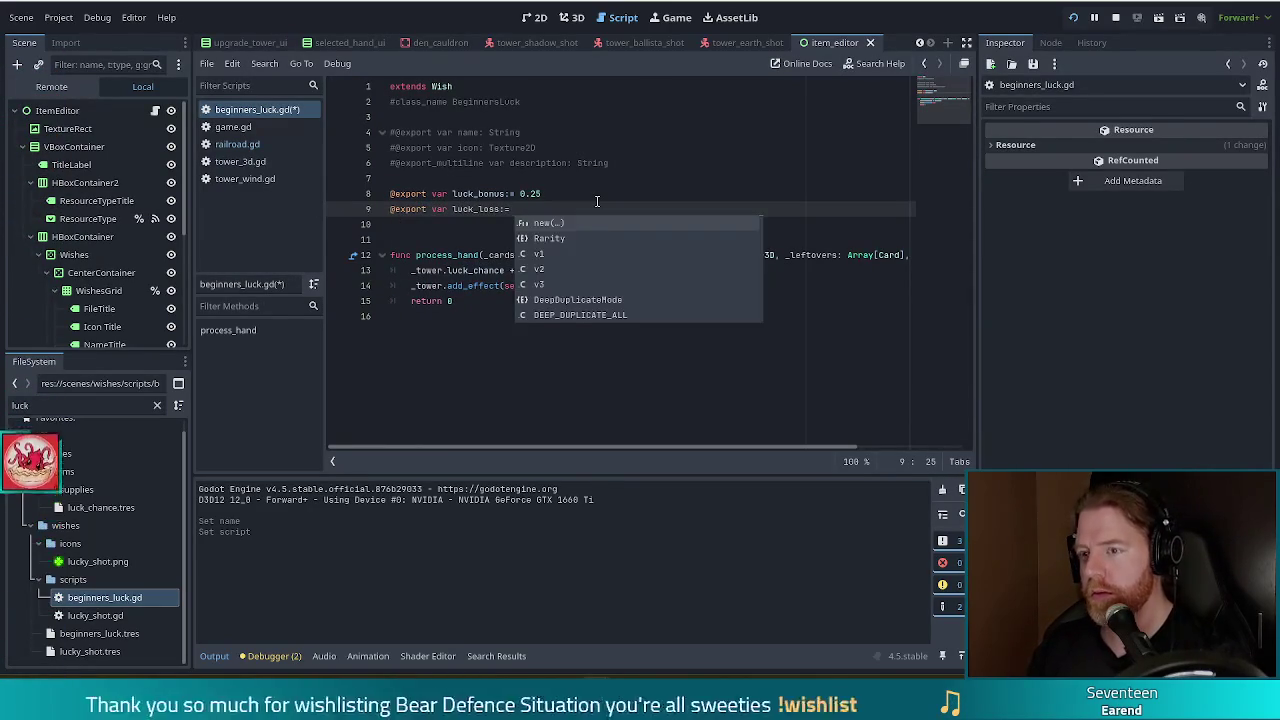
pyautogui.write('0.0')
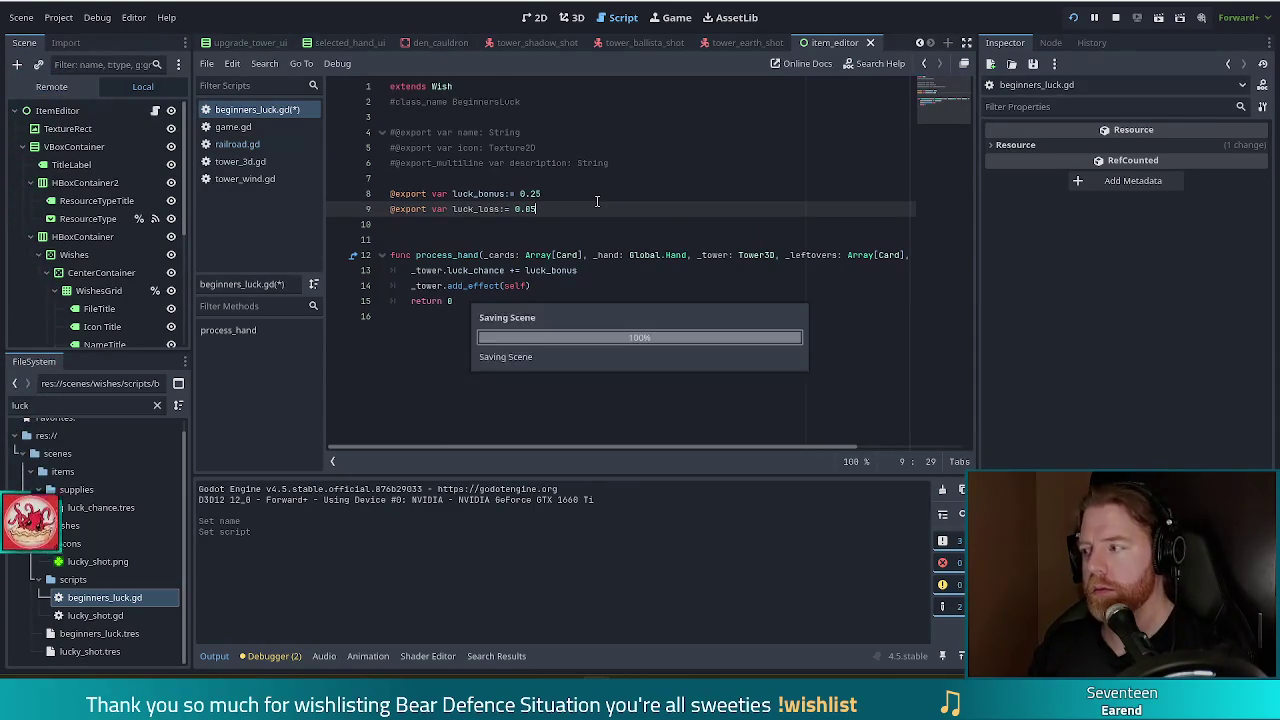
pyautogui.hotkey('ctrl', 's')
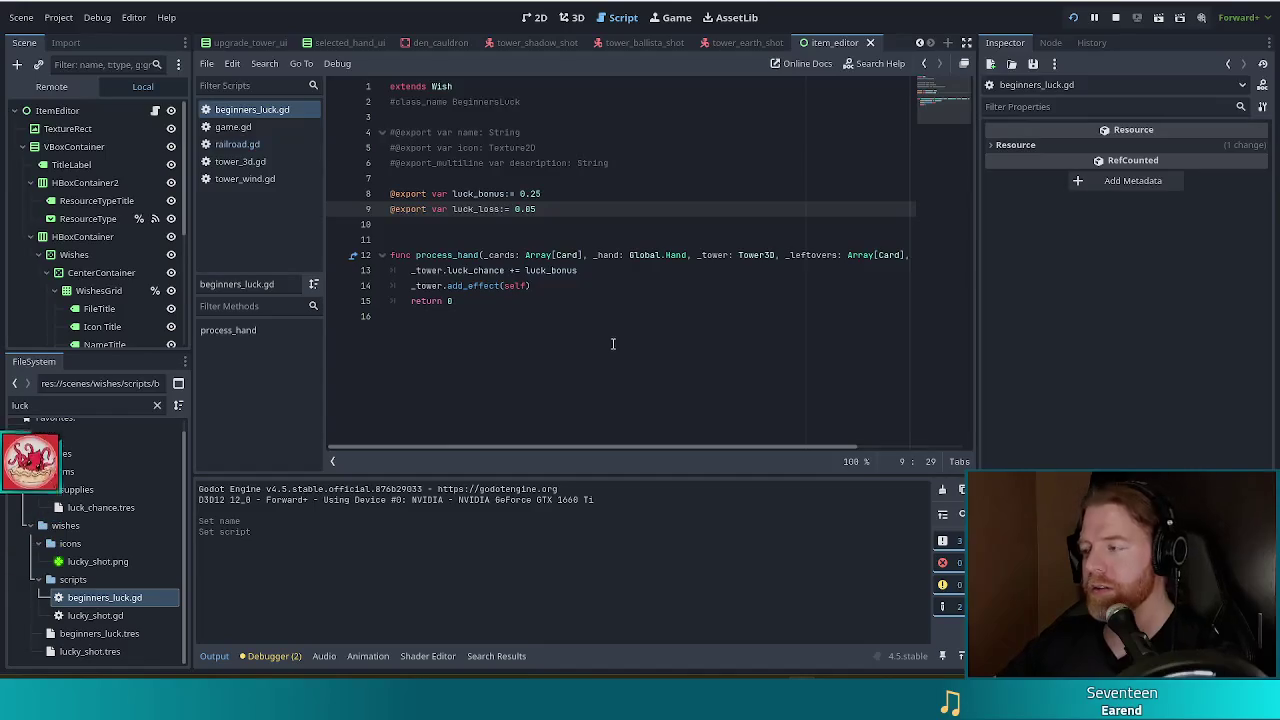
pyautogui.click(713, 333)
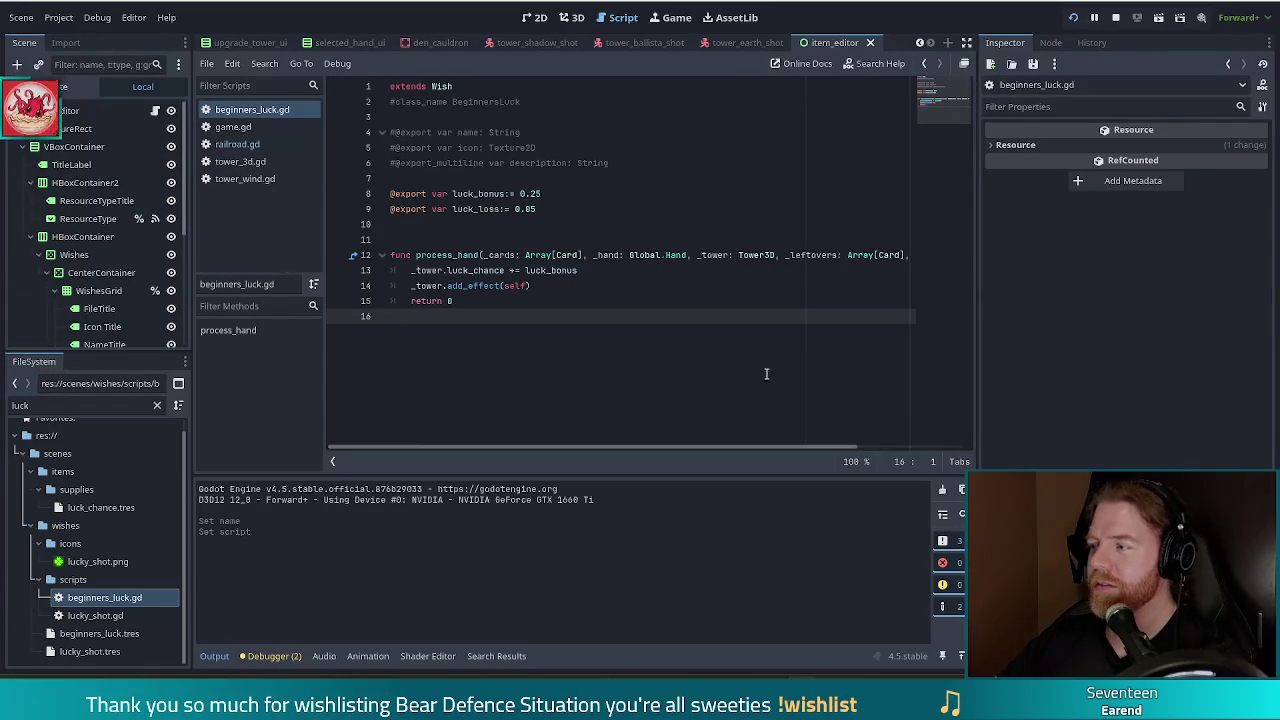
# Add 'luck_bonus -= luck_loss' after the add_effect call in process_hand and save
pyautogui.click(530, 286)
pyautogui.click(503, 312)
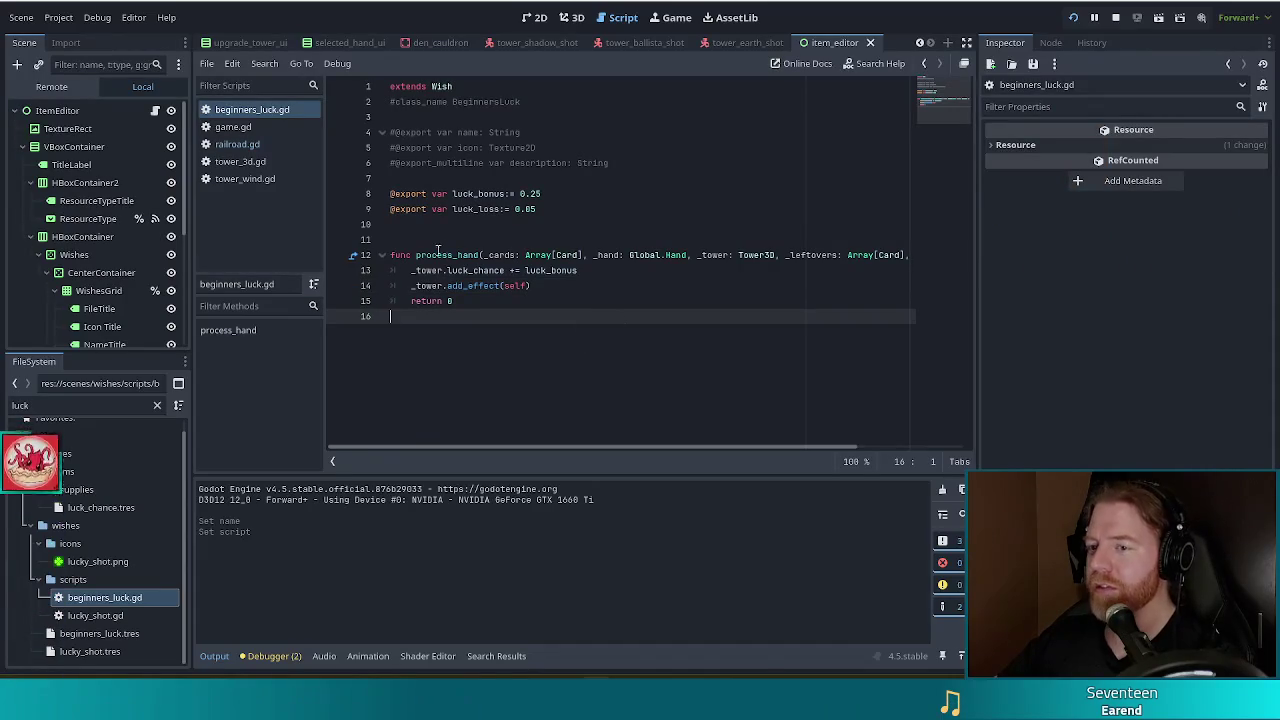
pyautogui.click(607, 270)
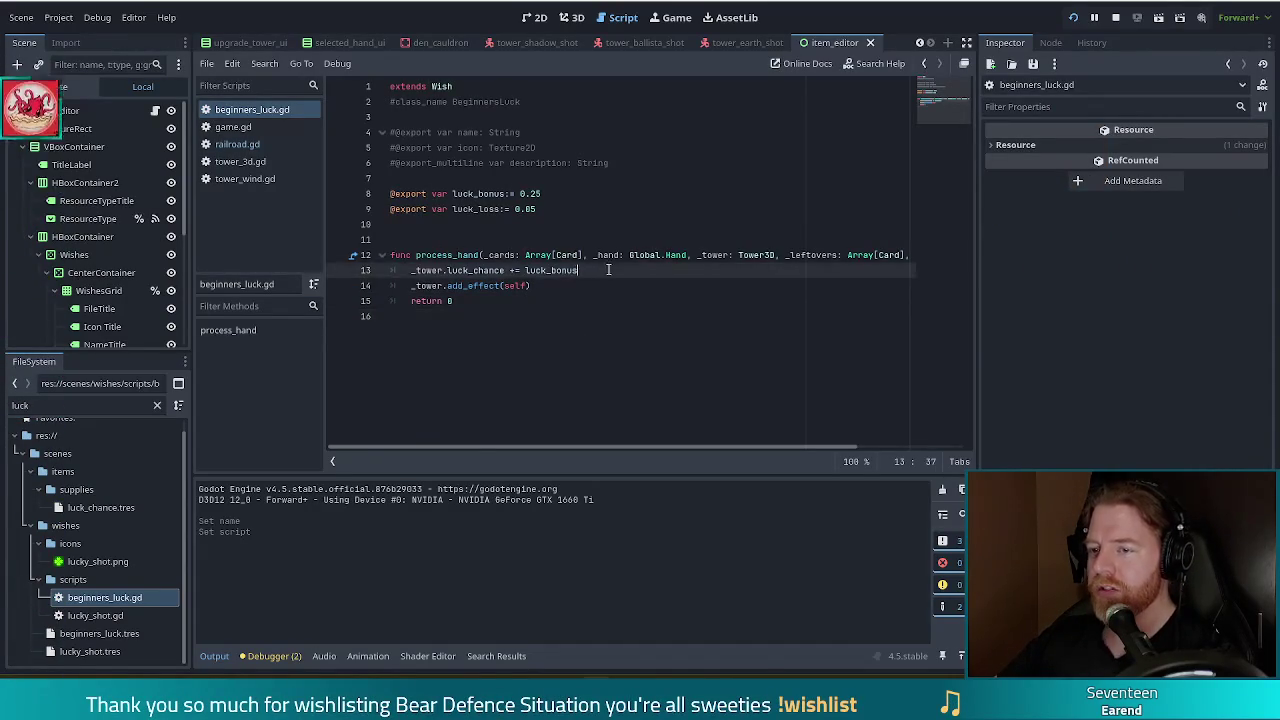
pyautogui.click(569, 285)
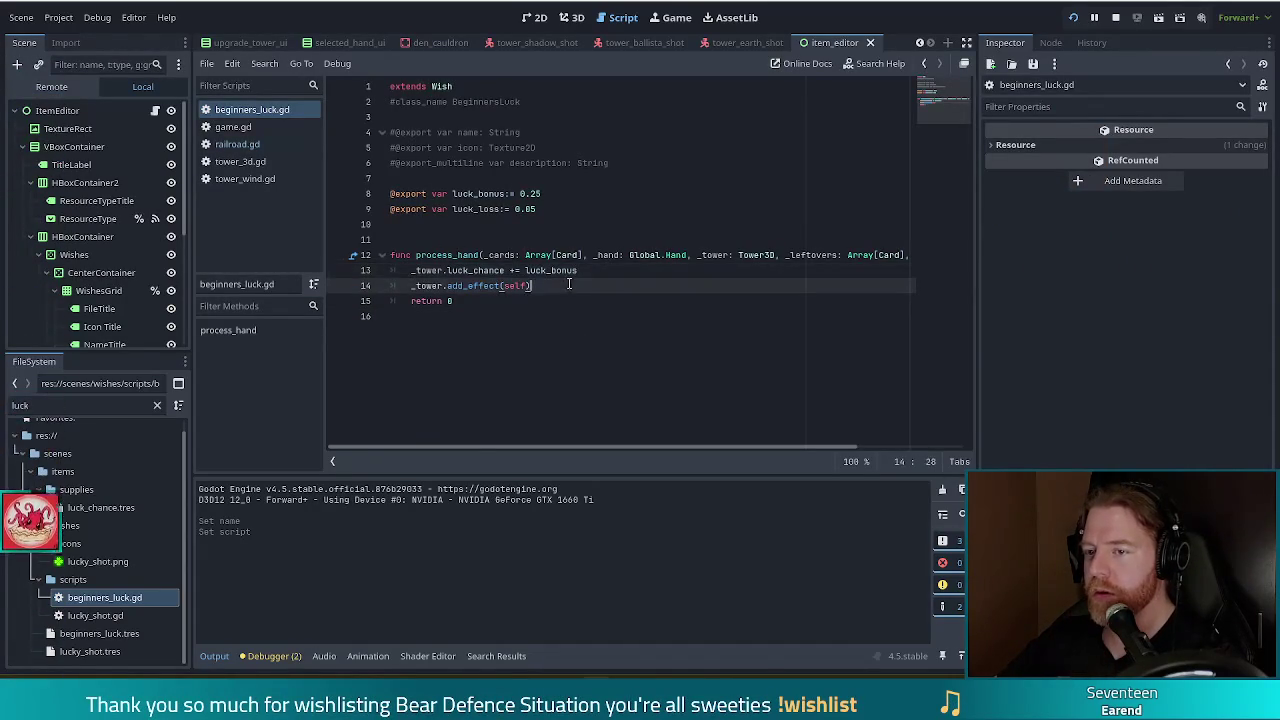
pyautogui.press('Return')
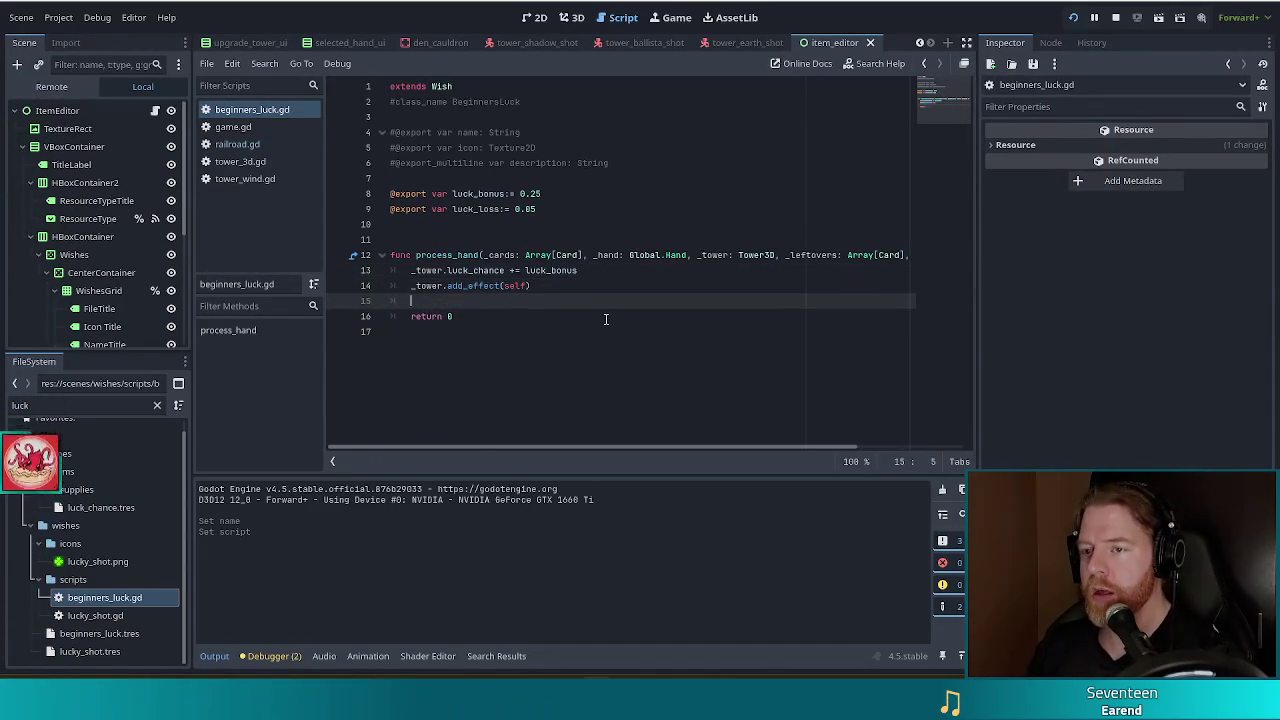
pyautogui.write('luck')
pyautogui.press('Return')
pyautogui.write('+= lu')
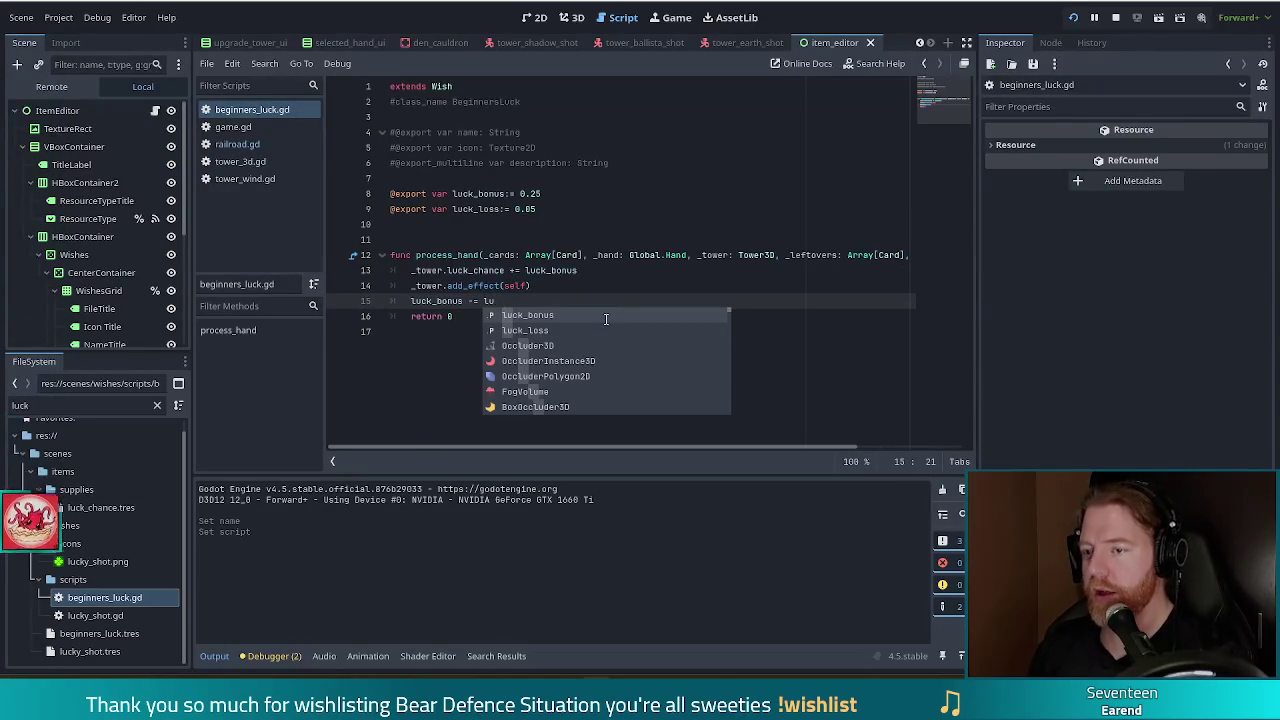
pyautogui.press('Down')
pyautogui.press('Return')
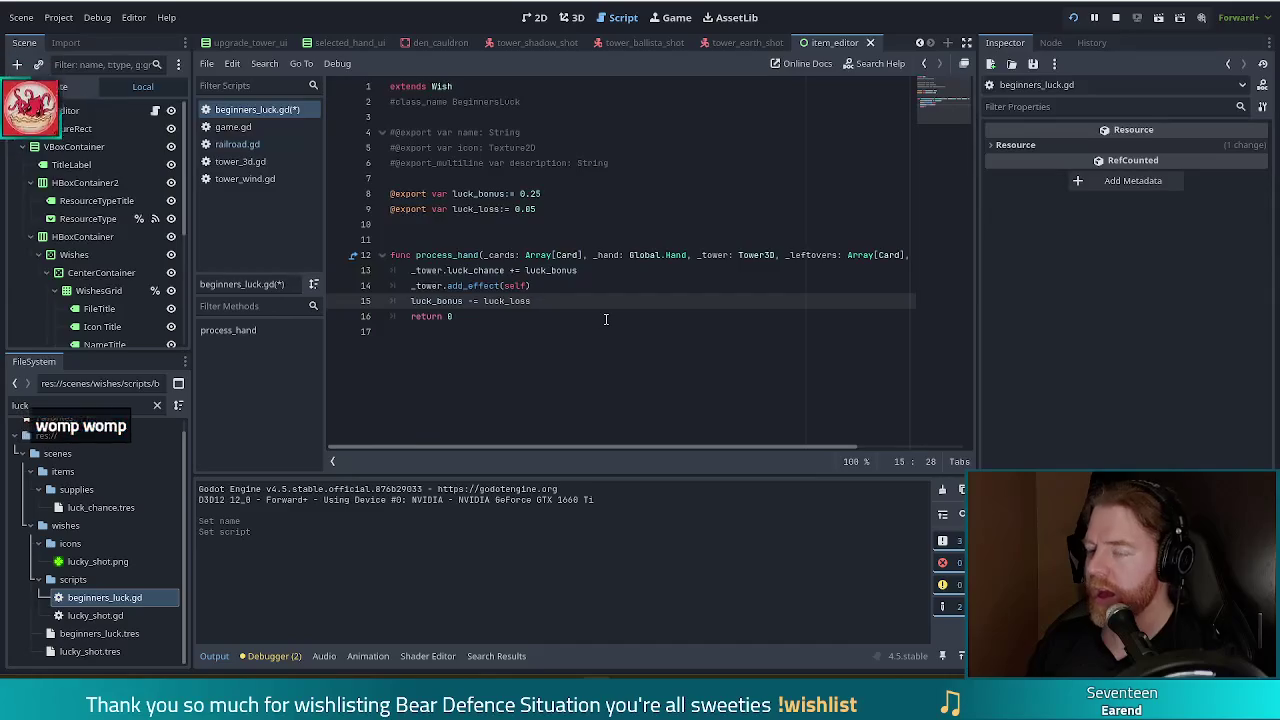
pyautogui.hotkey('ctrl', 's')
pyautogui.click(546, 355)
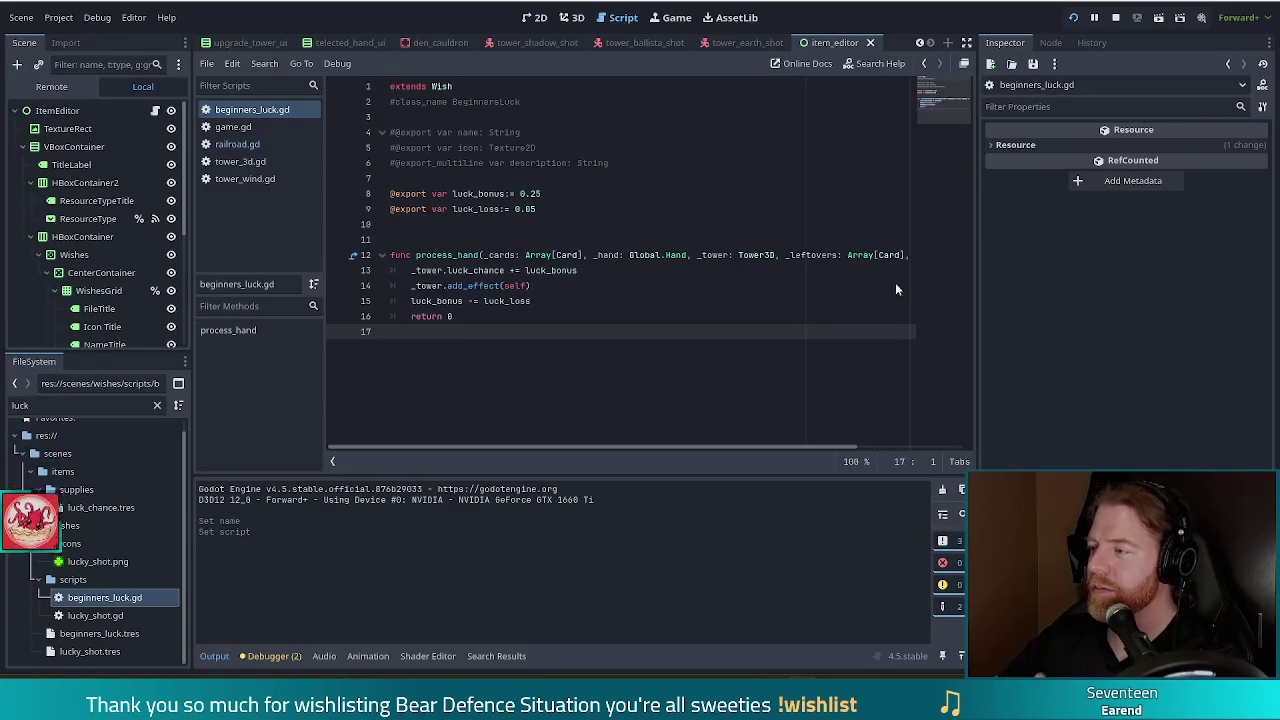
# Select and copy the get_dynamic_text function from railroad.gd
pyautogui.click(248, 145)
pyautogui.click(573, 363)
pyautogui.moveTo(577, 408); pyautogui.dragTo(390, 378)
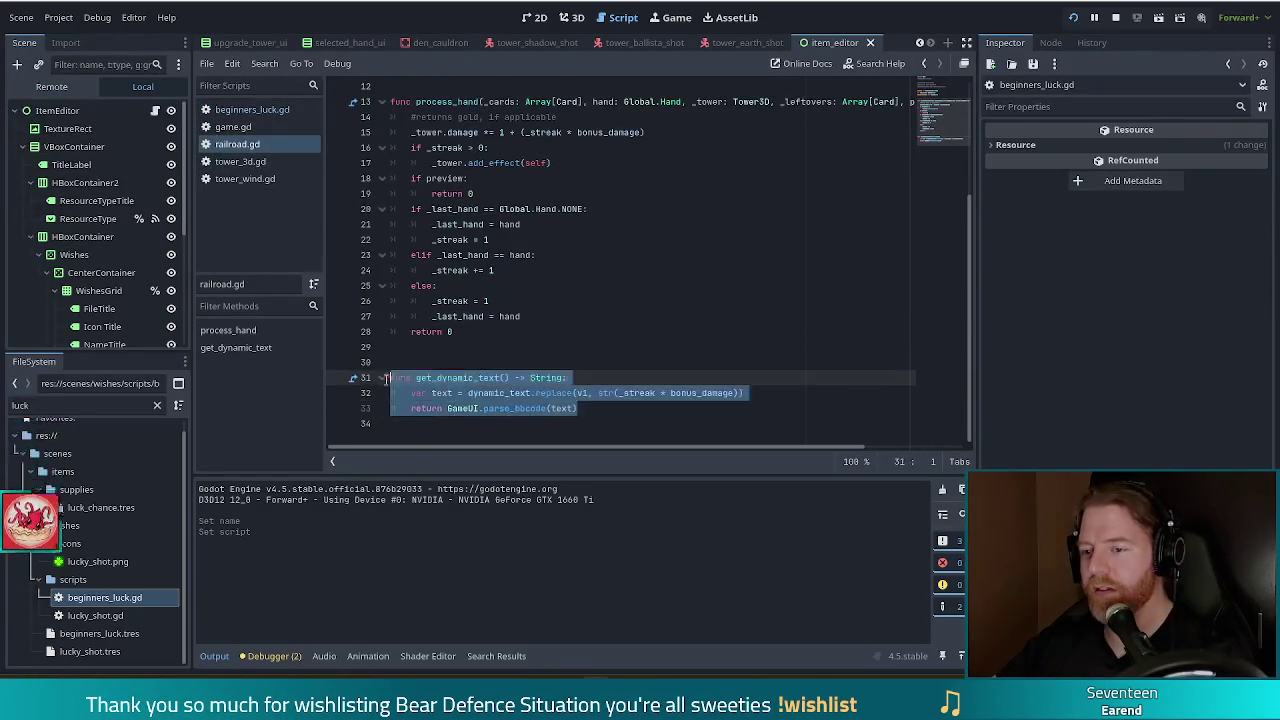
pyautogui.scroll(4, 378, 382)
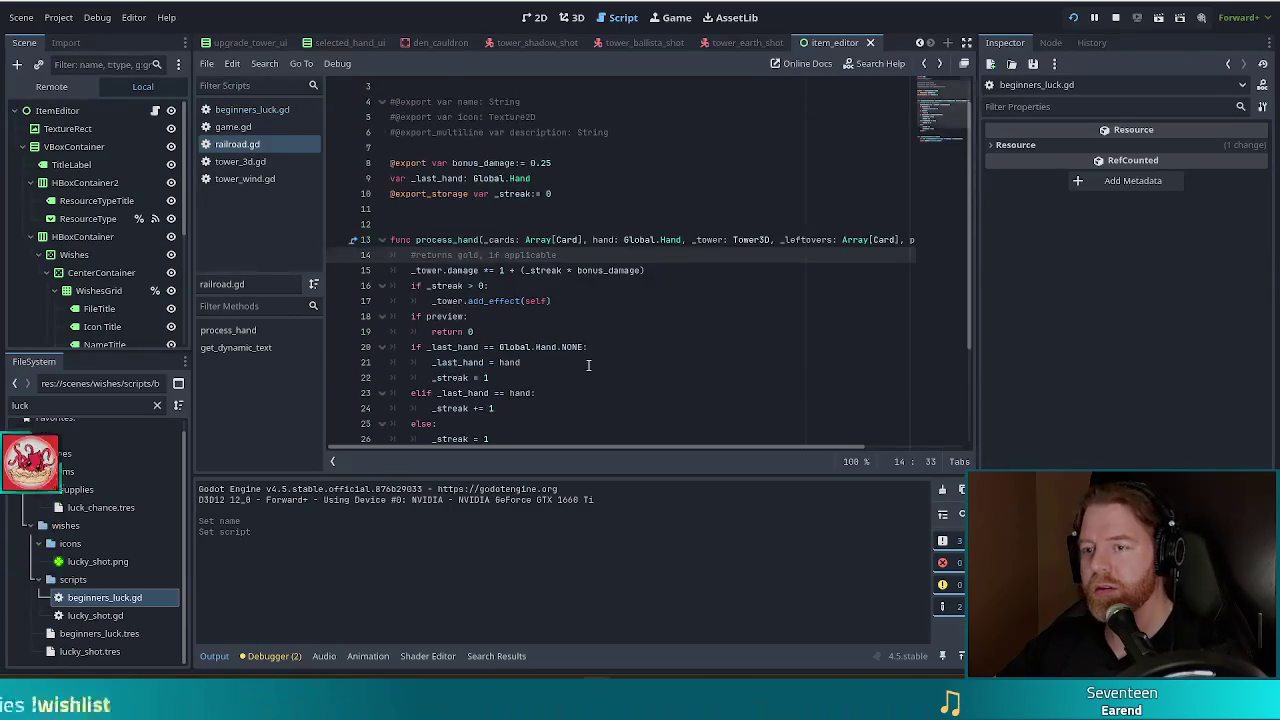
pyautogui.moveTo(390, 255); pyautogui.dragTo(560, 318)
# Paste get_dynamic_text into beginners_luck.gd below process_hand, separated by blank lines
pyautogui.click(252, 110)
pyautogui.write('func get_dynamic_text() -> String: \tvar text = dynamic_text.replace(v1, str(_streak * bonus_damage)) \treturn GameUI.parse_bbcode(text)')
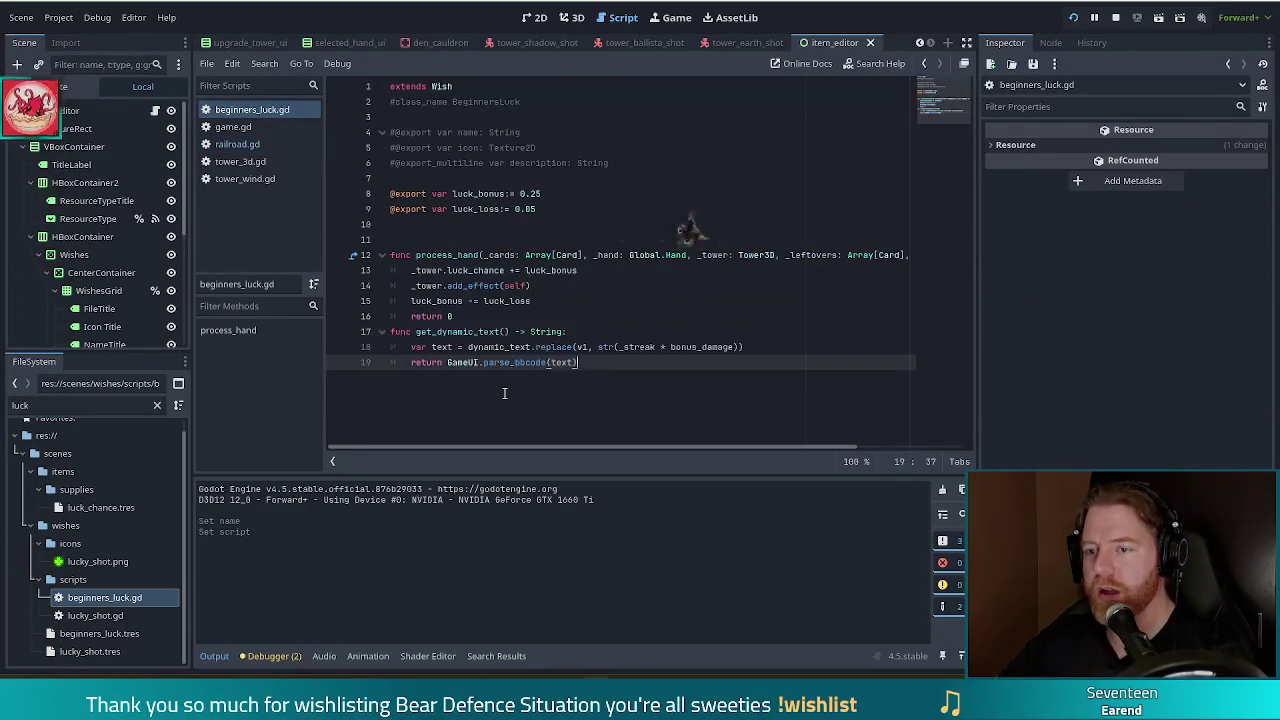
pyautogui.press('Up')
pyautogui.press('Up')
pyautogui.press('Home')
pyautogui.press('Return')
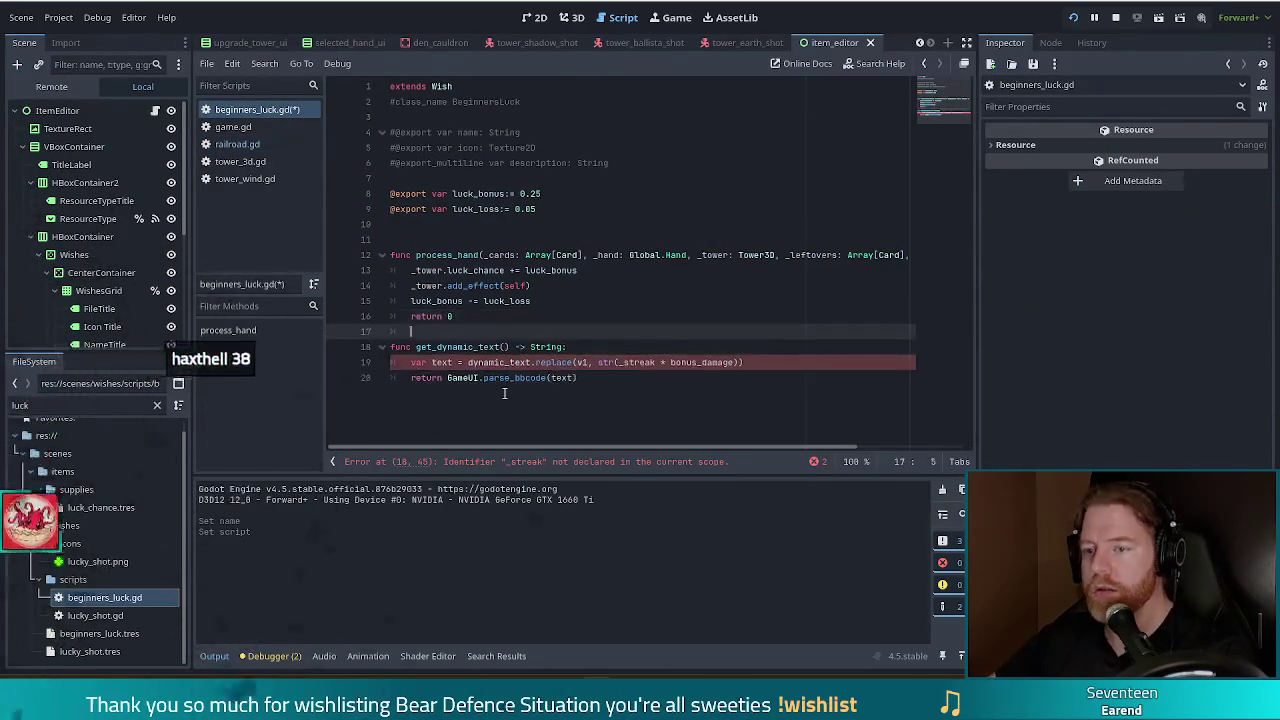
pyautogui.press('Up')
pyautogui.press('Return')
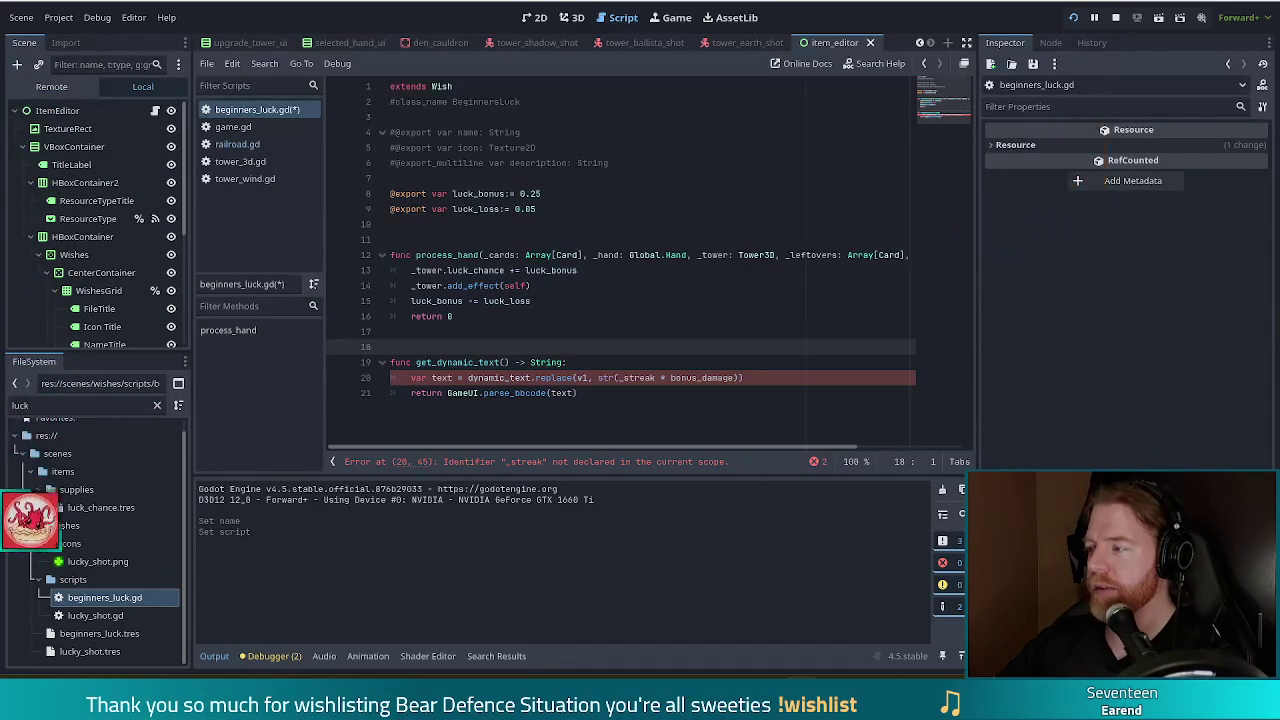
# Change get_dynamic_text's replace call from _streak to str(luck_bonus * 100) and save the script
pyautogui.click(612, 393)
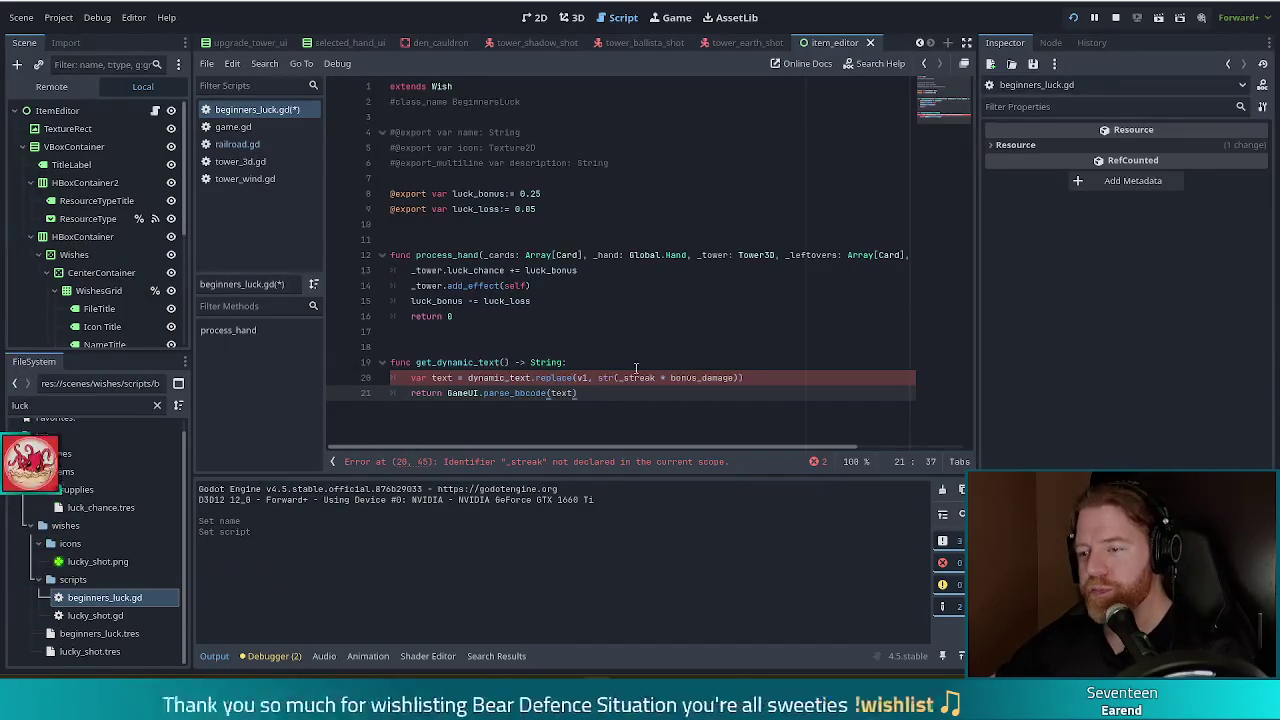
pyautogui.click(752, 377)
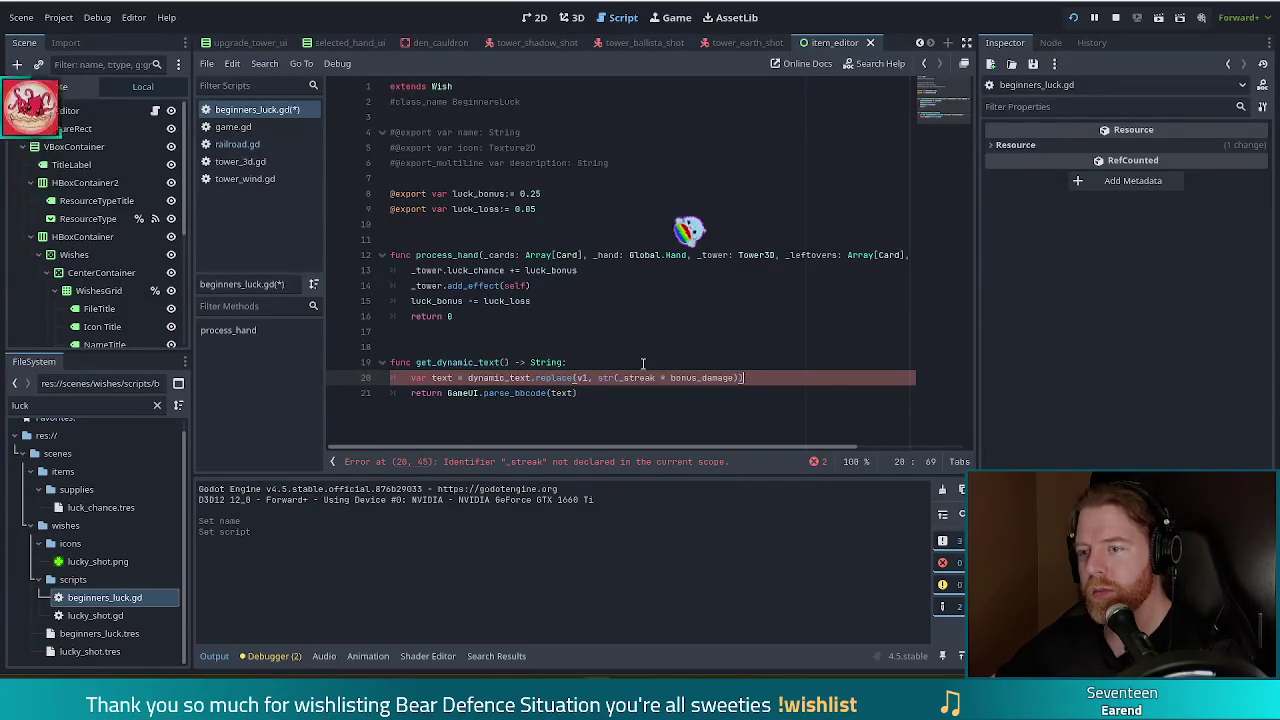
pyautogui.click(542, 194)
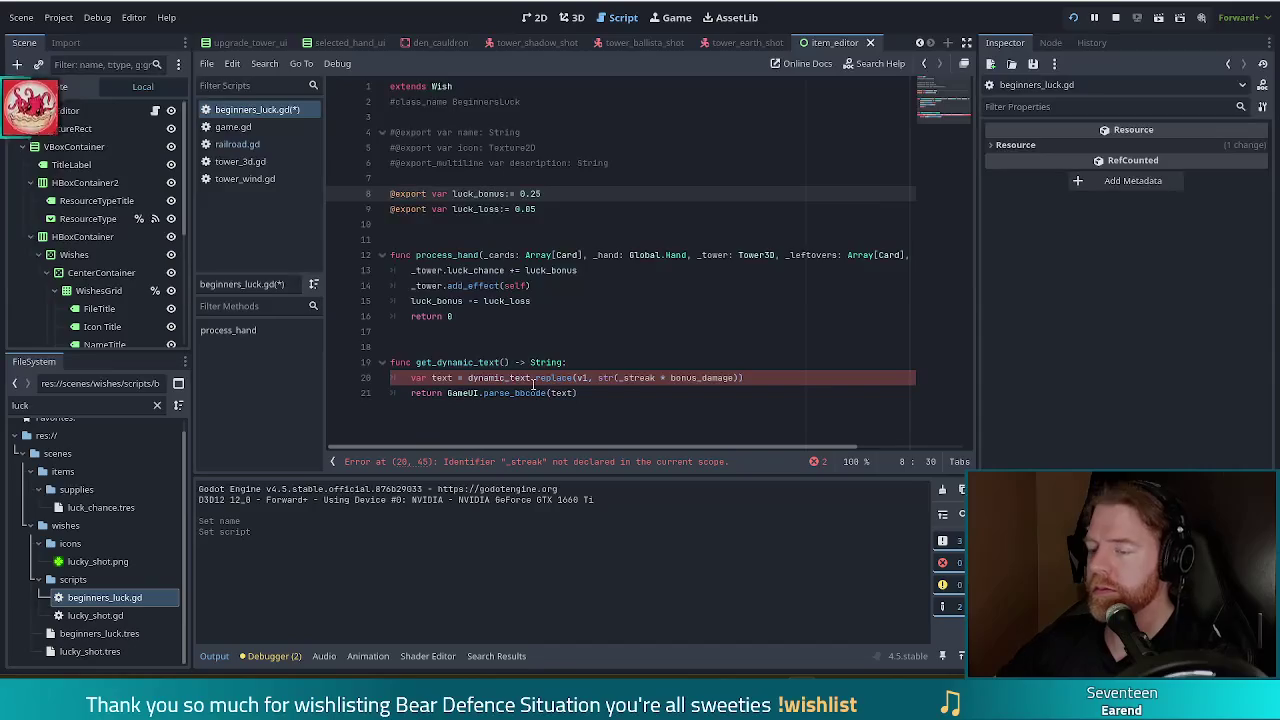
pyautogui.click(655, 378)
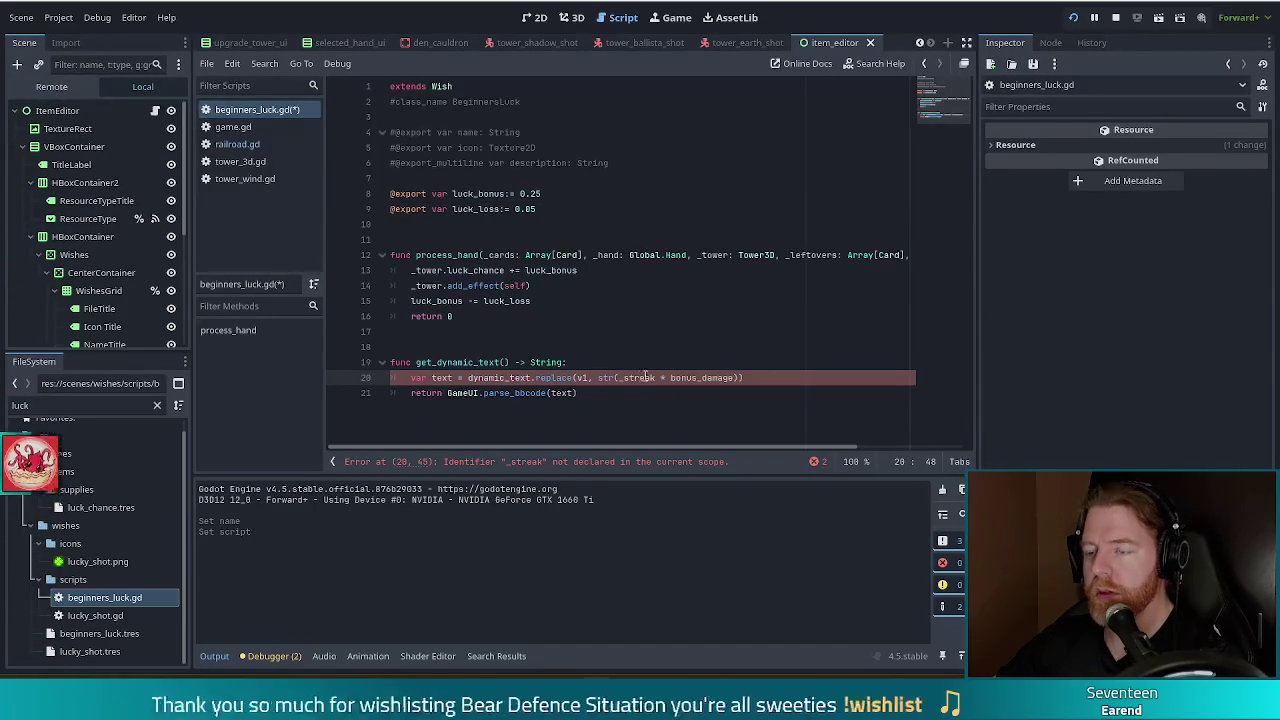
pyautogui.moveTo(620, 378); pyautogui.dragTo(658, 378)
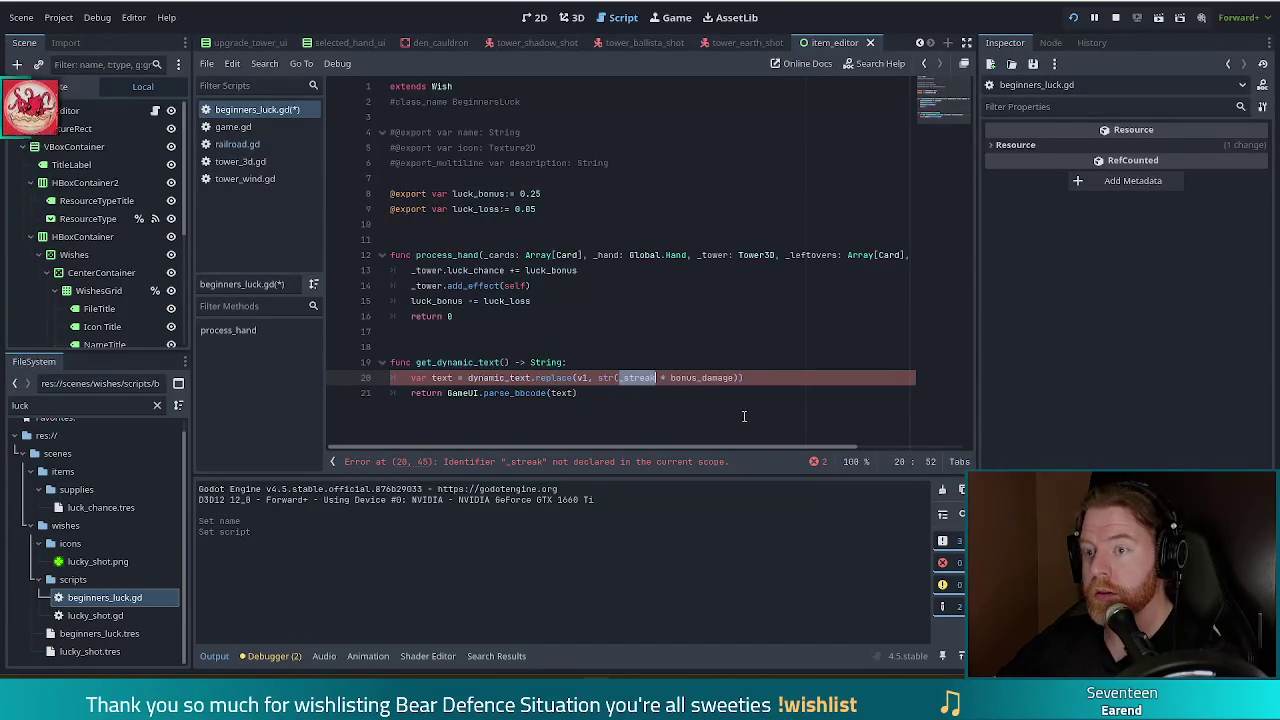
pyautogui.write('luck_bon')
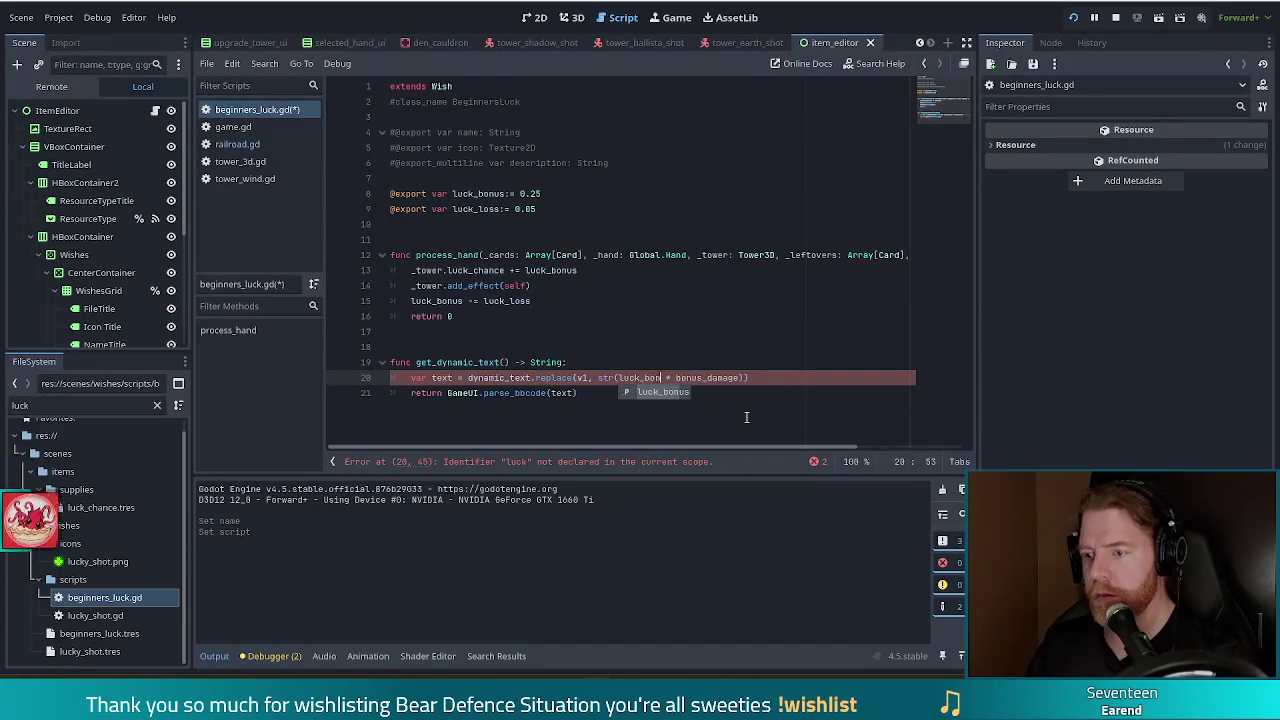
pyautogui.press('Return')
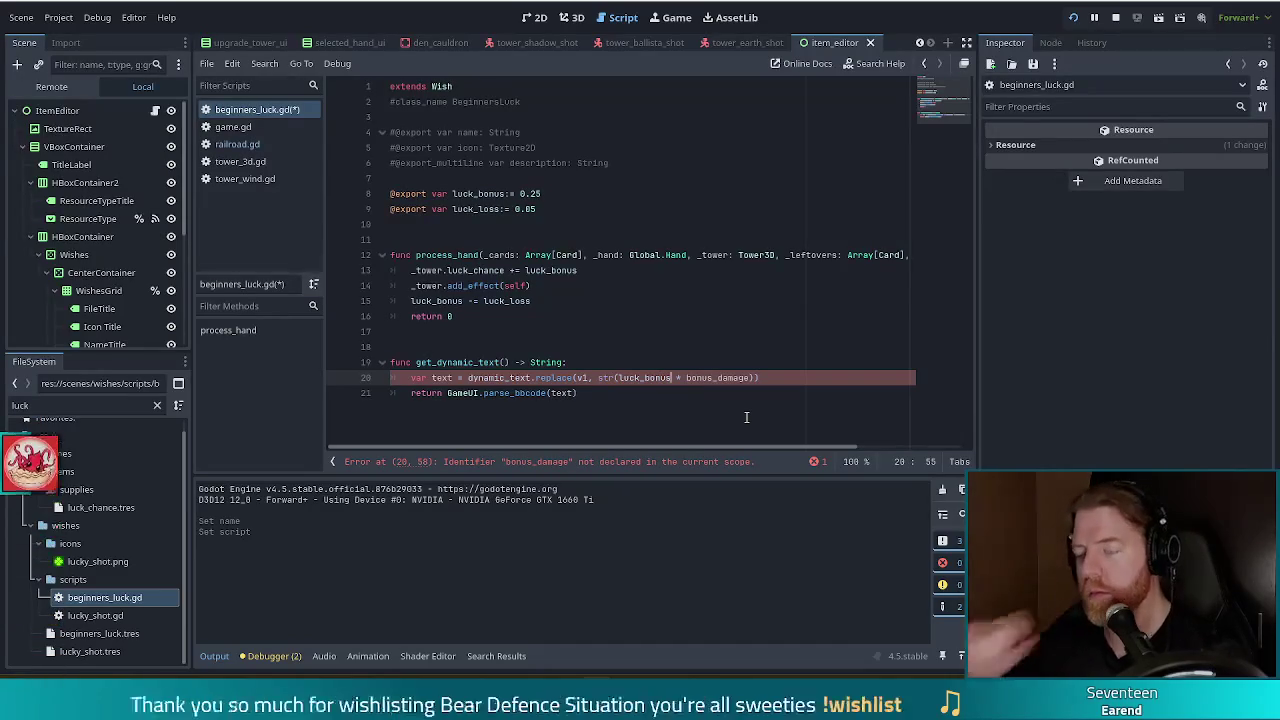
pyautogui.doubleClick(705, 377)
pyautogui.write('100')
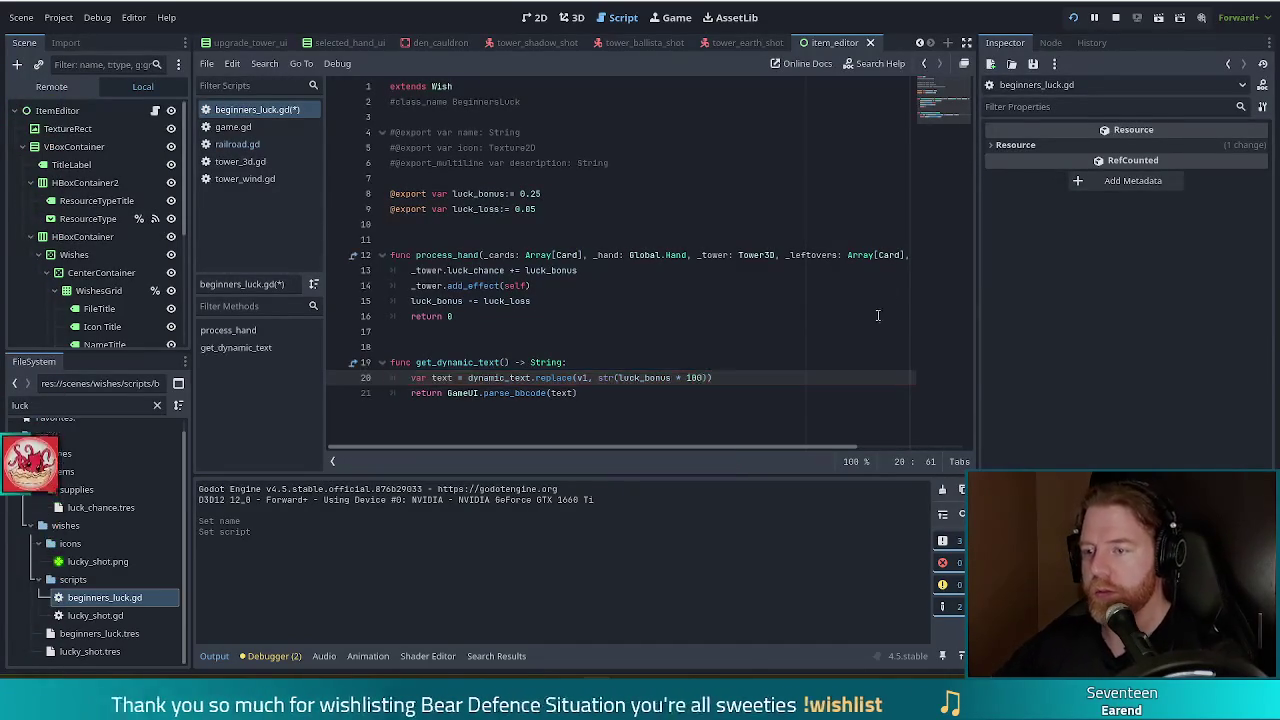
pyautogui.click(632, 377)
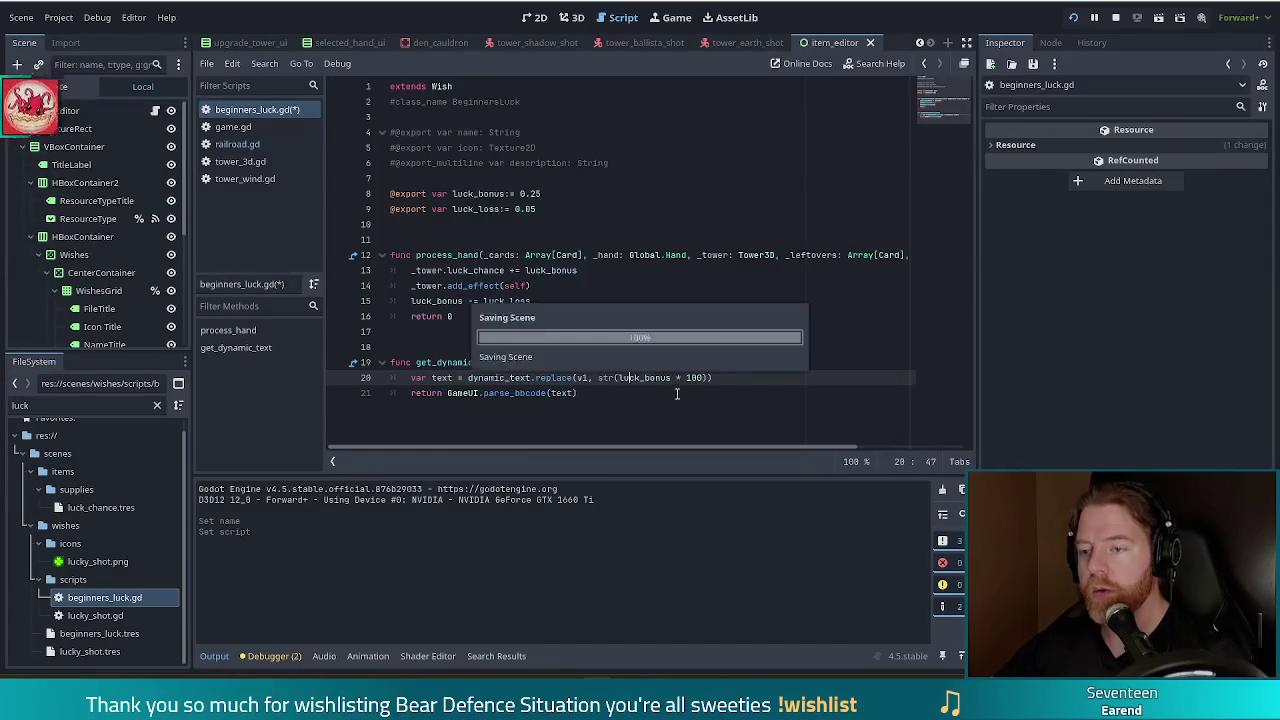
pyautogui.hotkey('ctrl', 's')
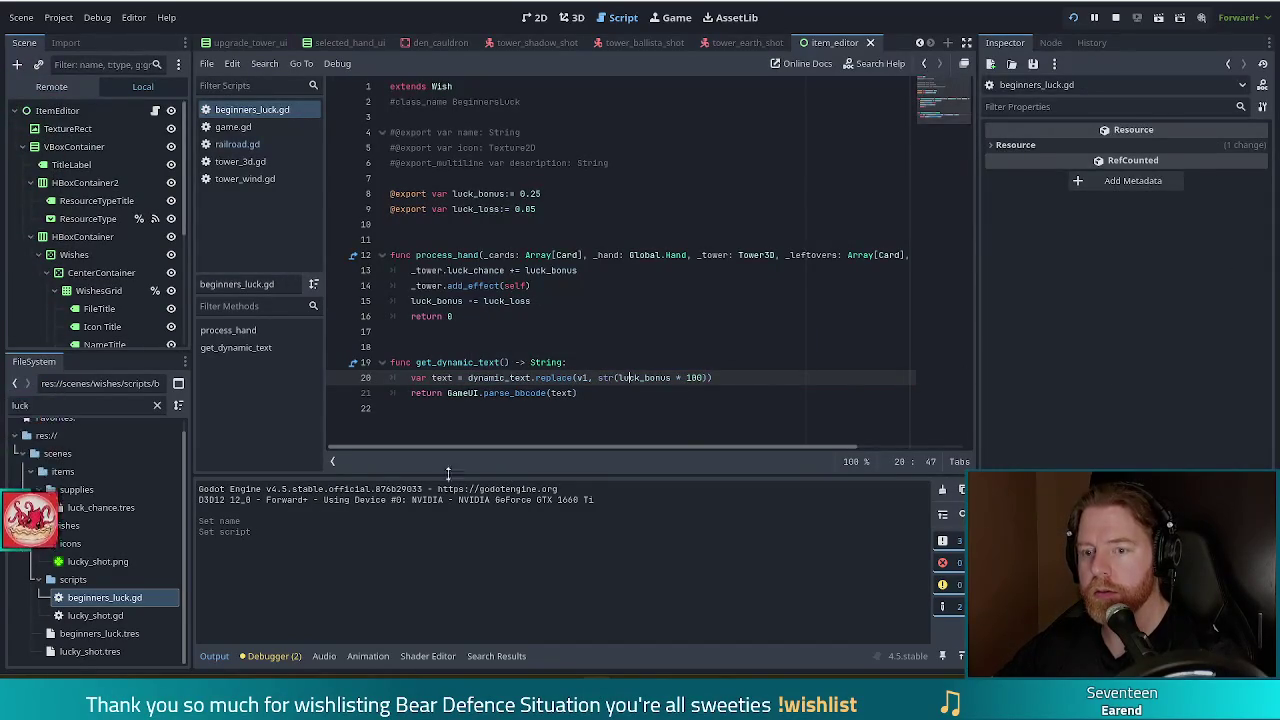
# Filter the FileSystem for 'spare_bat' and show spare_battery.tres in the Inspector
pyautogui.click(96, 636)
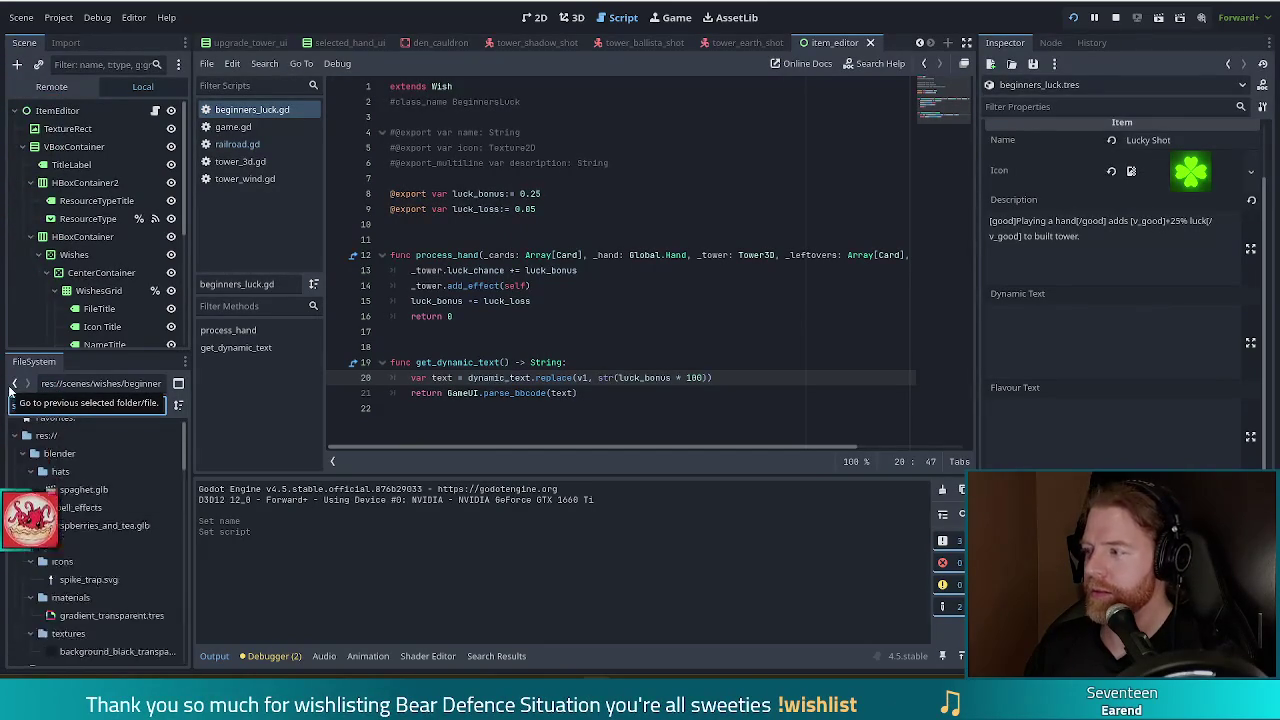
pyautogui.write('_bat')
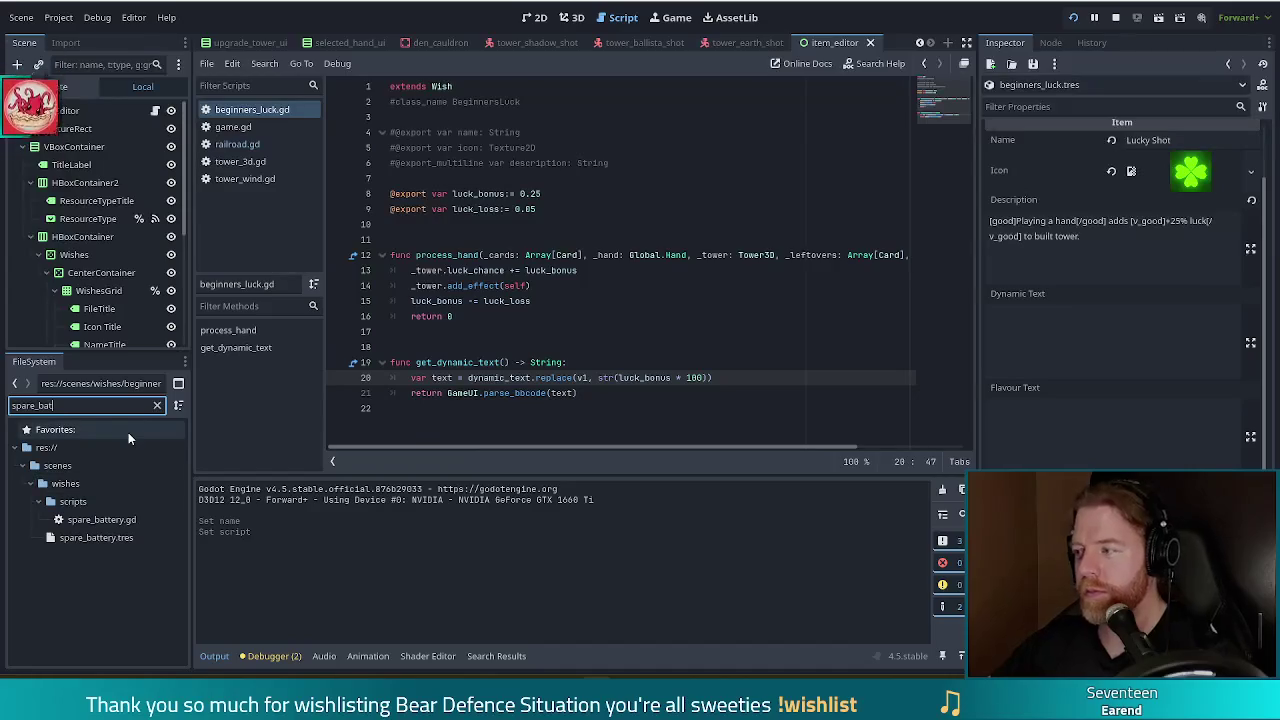
pyautogui.doubleClick(96, 537)
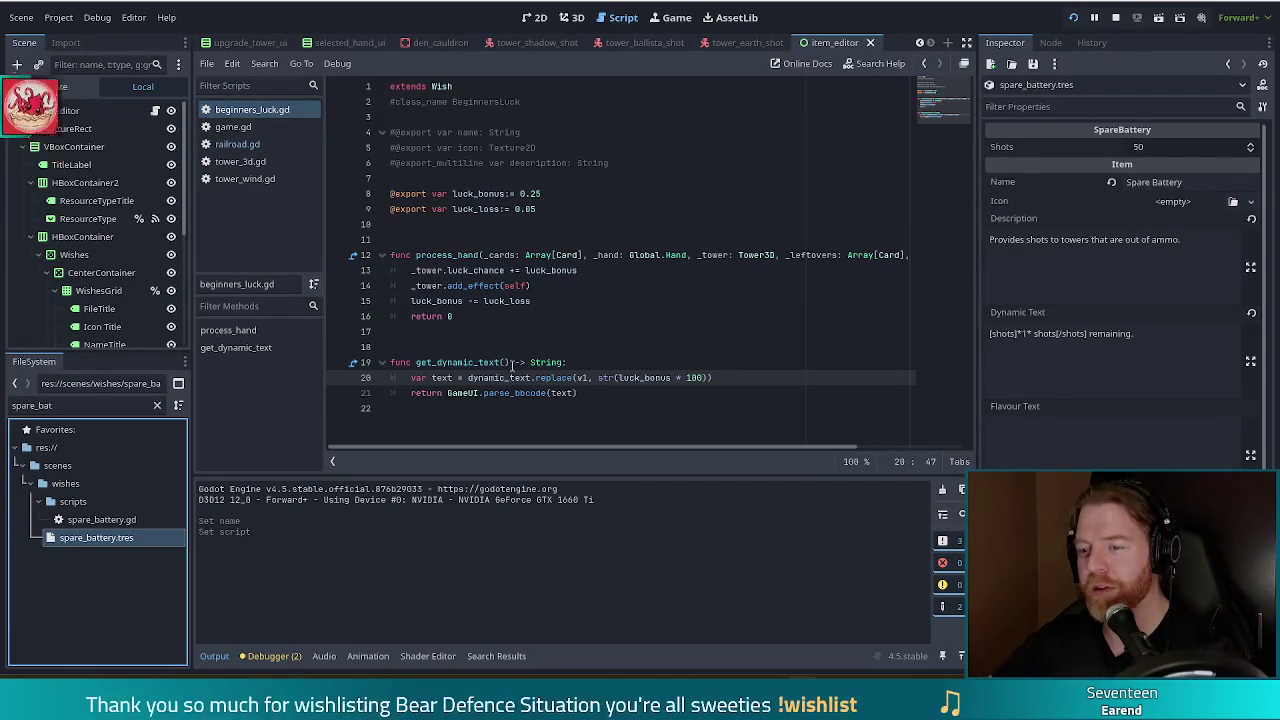
# Copy Spare Battery's dynamic text "[shots]*1* shots[/shots] remaining." into Lucky Shot's Dynamic Text field
pyautogui.click(1098, 440)
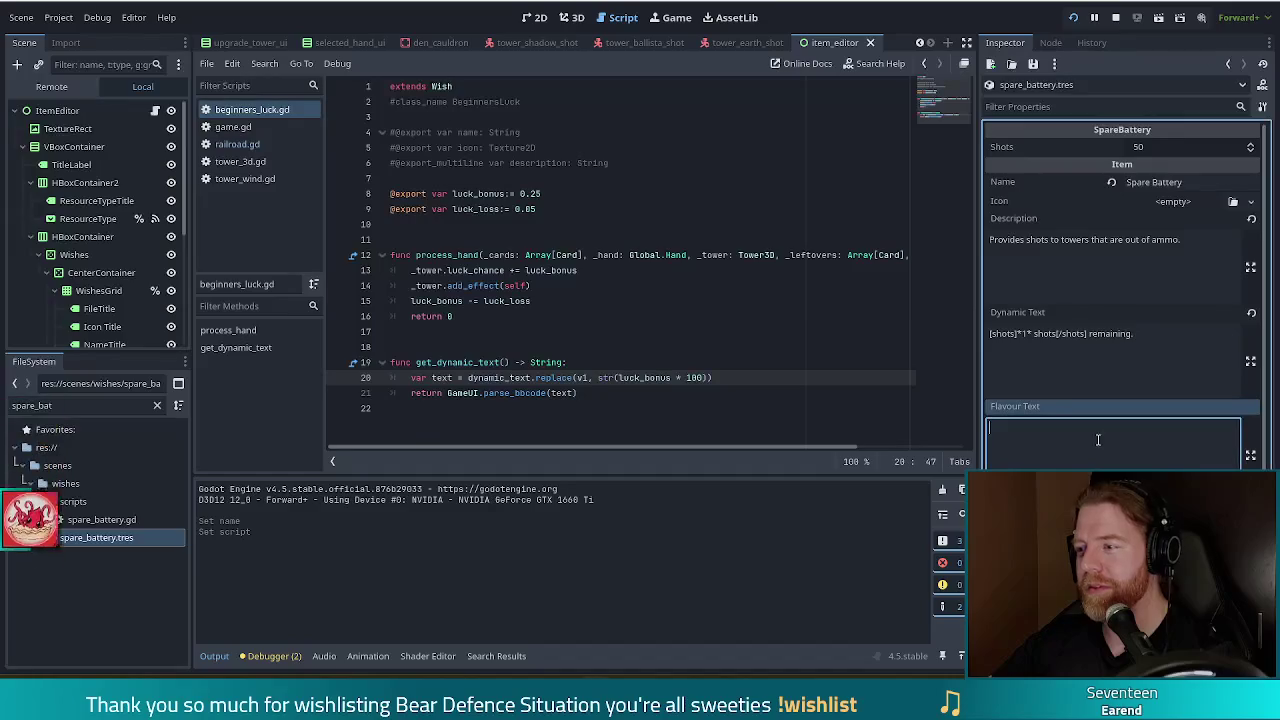
pyautogui.hotkey('shift', 'Tab')
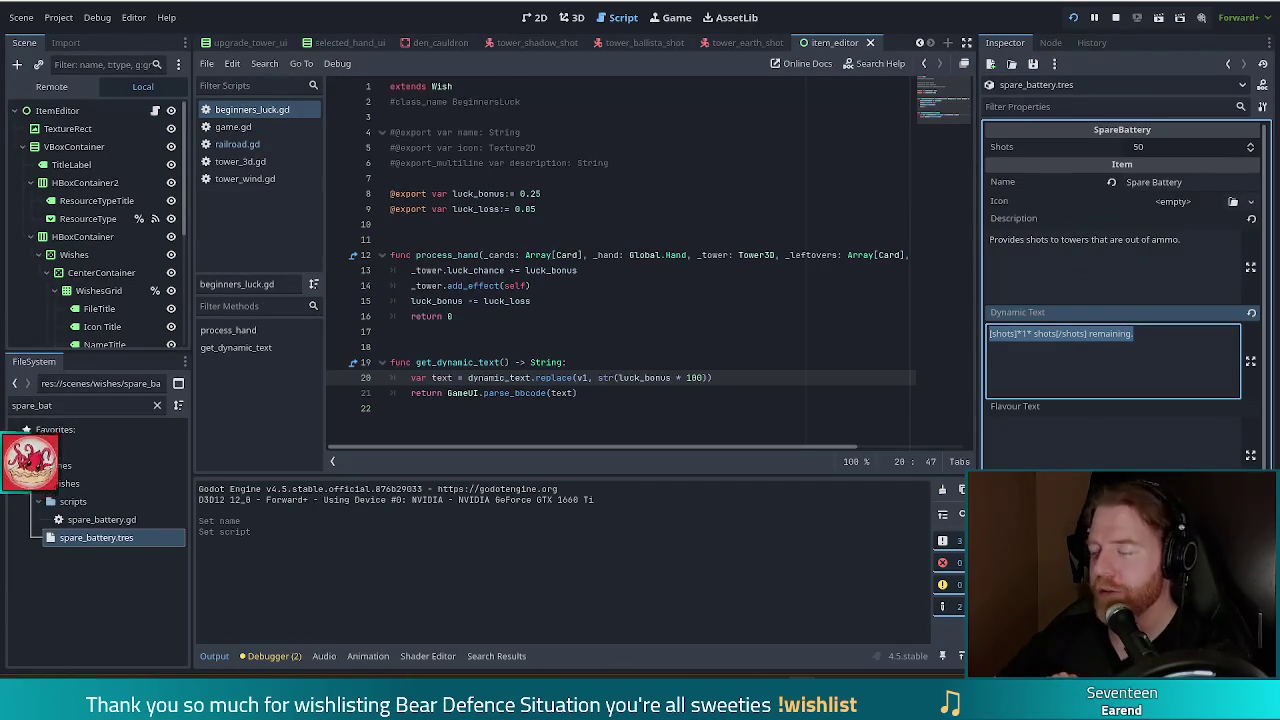
pyautogui.click(1228, 63)
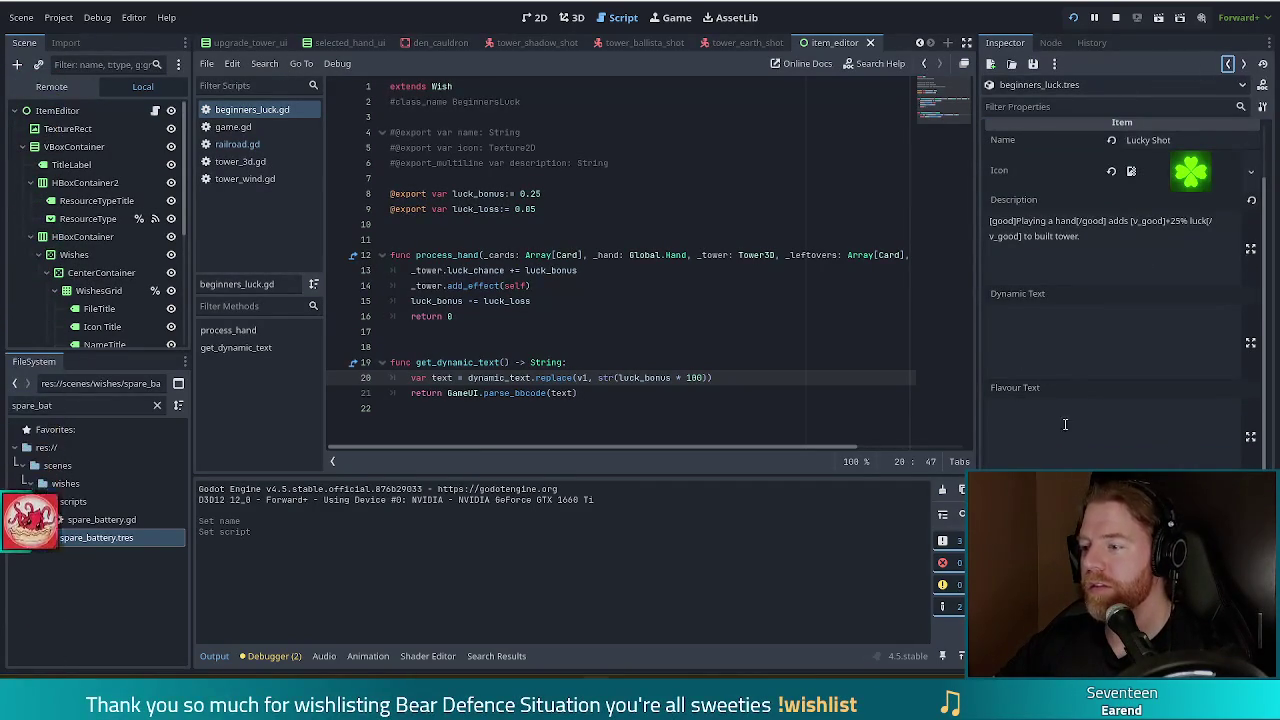
pyautogui.click(1080, 335)
pyautogui.write('[shots]*1* shots[/shots] remaining.')
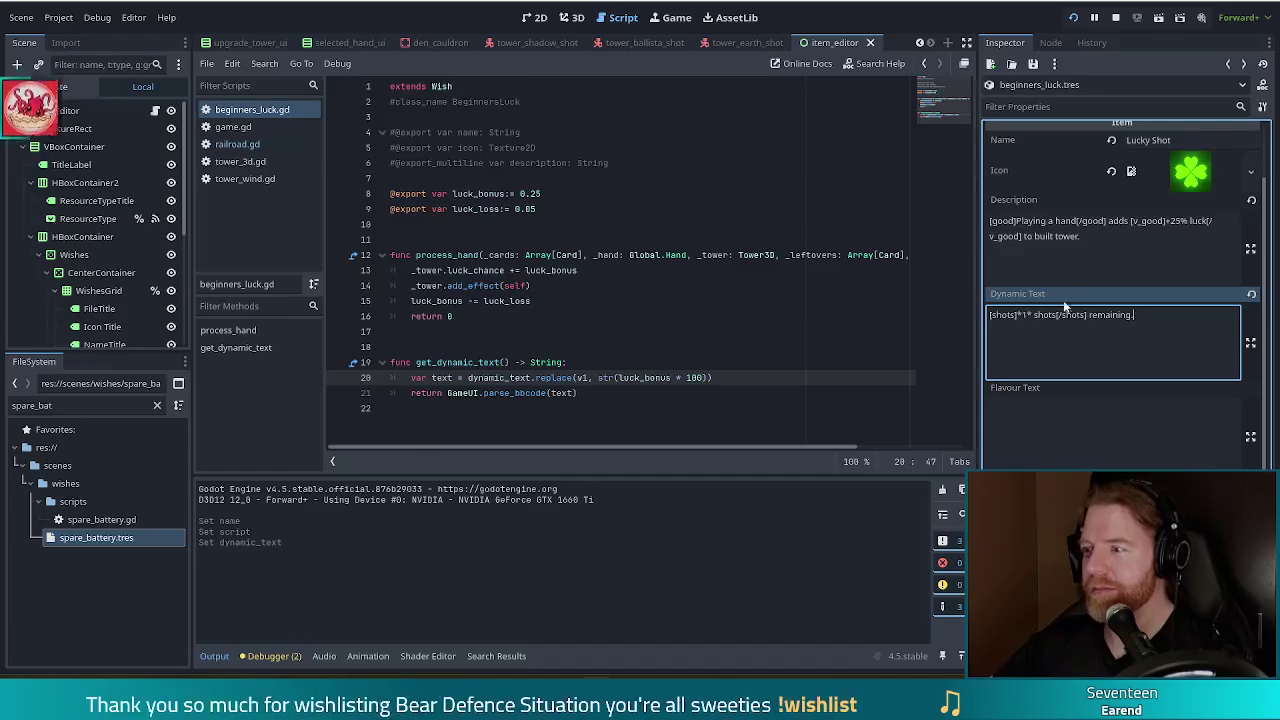
pyautogui.doubleClick(1107, 316)
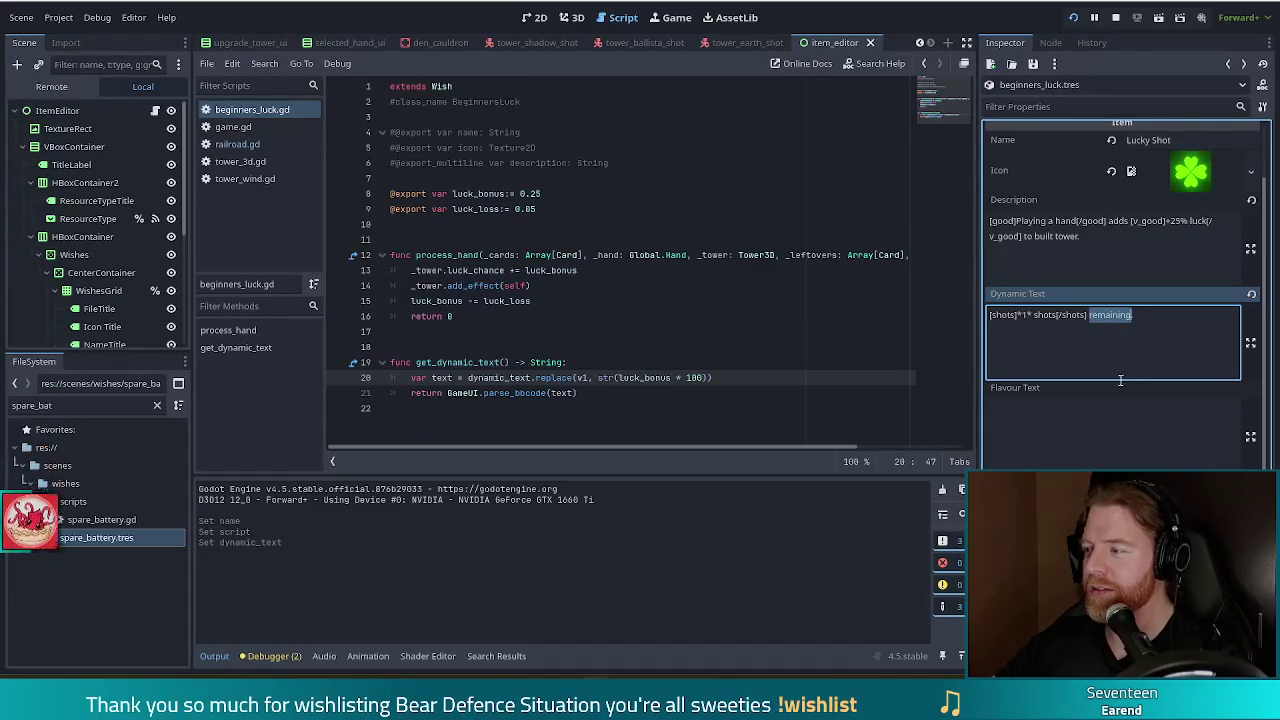
# Reword the dynamic text to "Adds [shots]*1*% luck[/shots]" and remove "remaining."
pyautogui.moveTo(990, 316); pyautogui.dragTo(1017, 316)
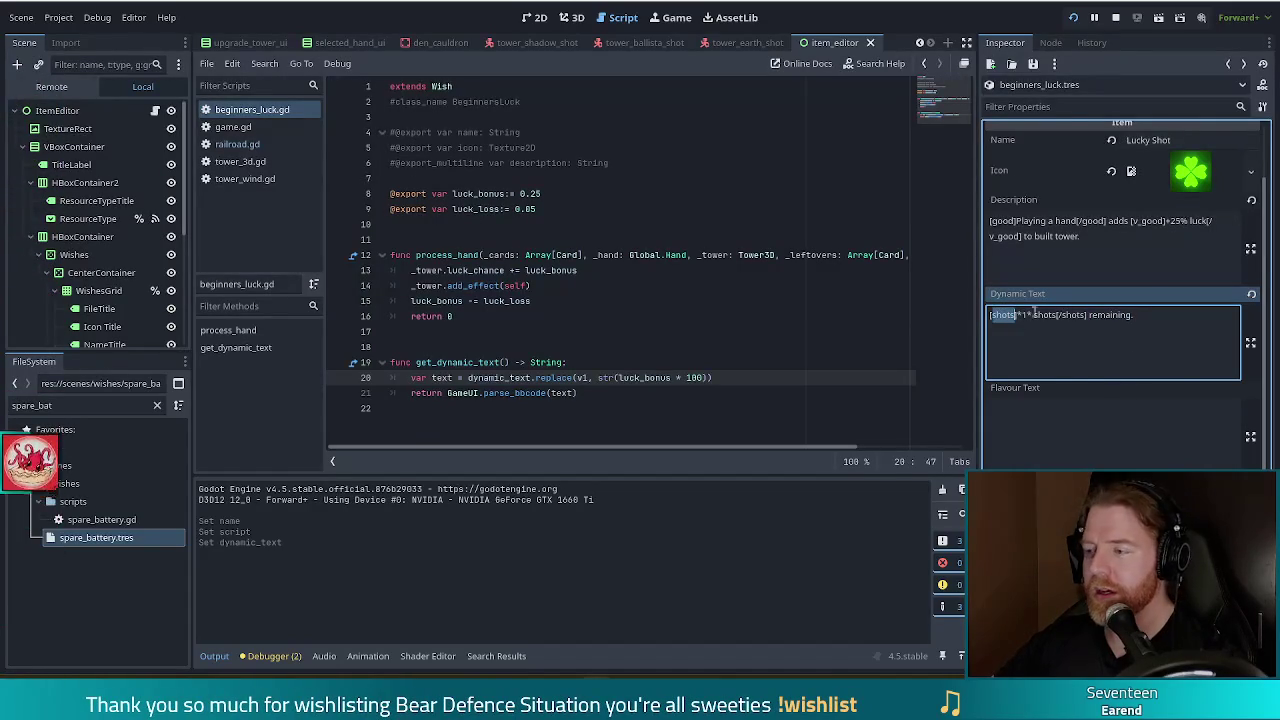
pyautogui.press('Left')
pyautogui.write('Ad')
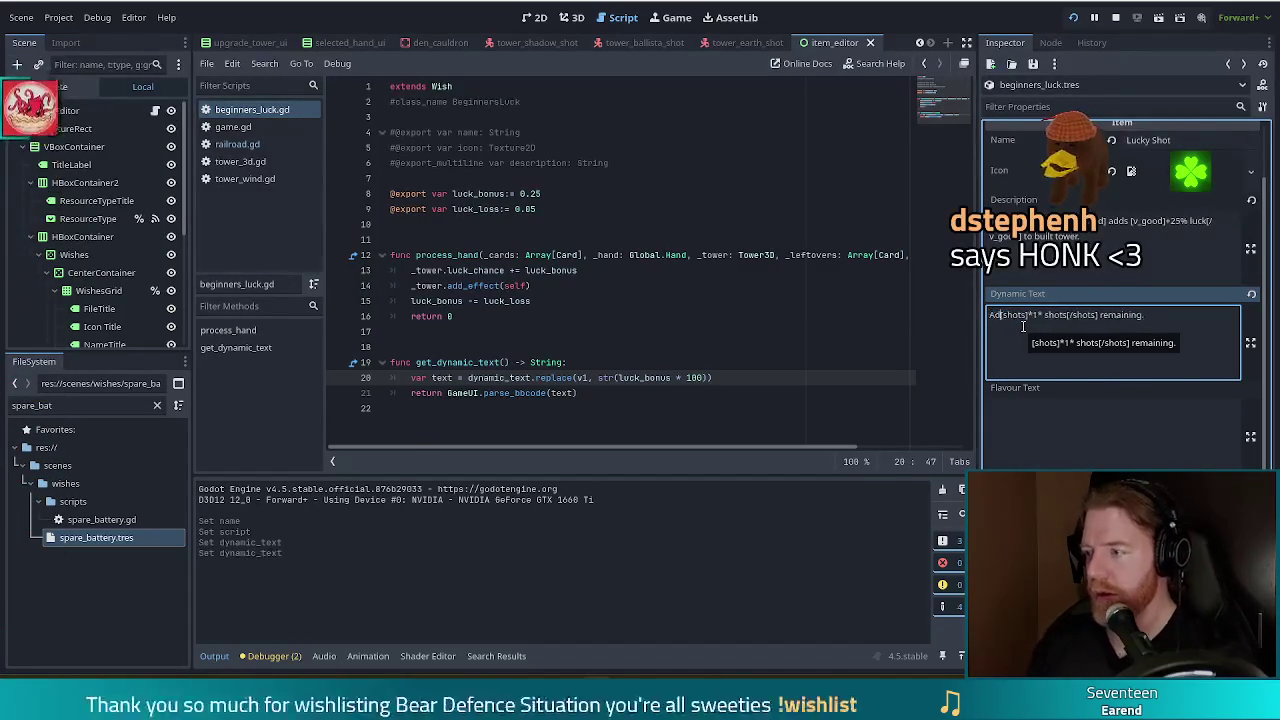
pyautogui.write('ds')
pyautogui.press('Right')
pyautogui.press('Right')
pyautogui.press('Right')
pyautogui.press('Right')
pyautogui.press('BackSpace')
pyautogui.press('Delete')
pyautogui.press('Delete')
pyautogui.press('Delete')
pyautogui.write('% luck')
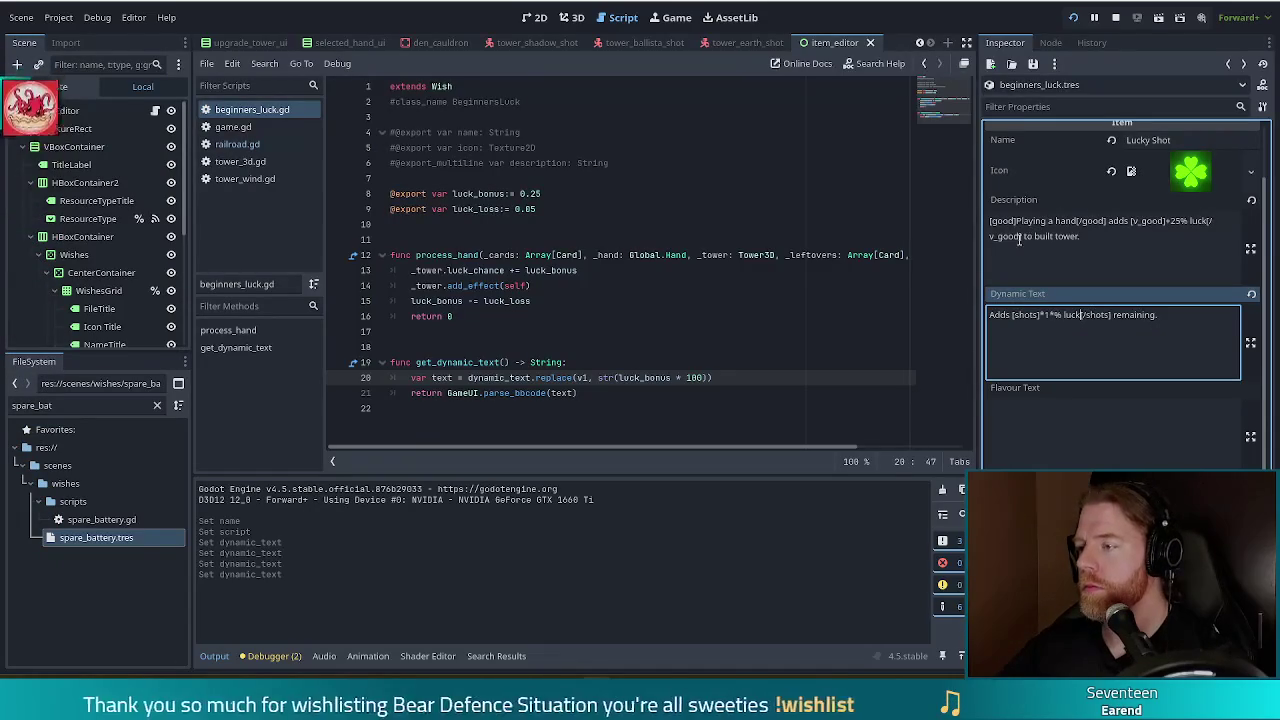
pyautogui.scroll(2, 1035, 258)
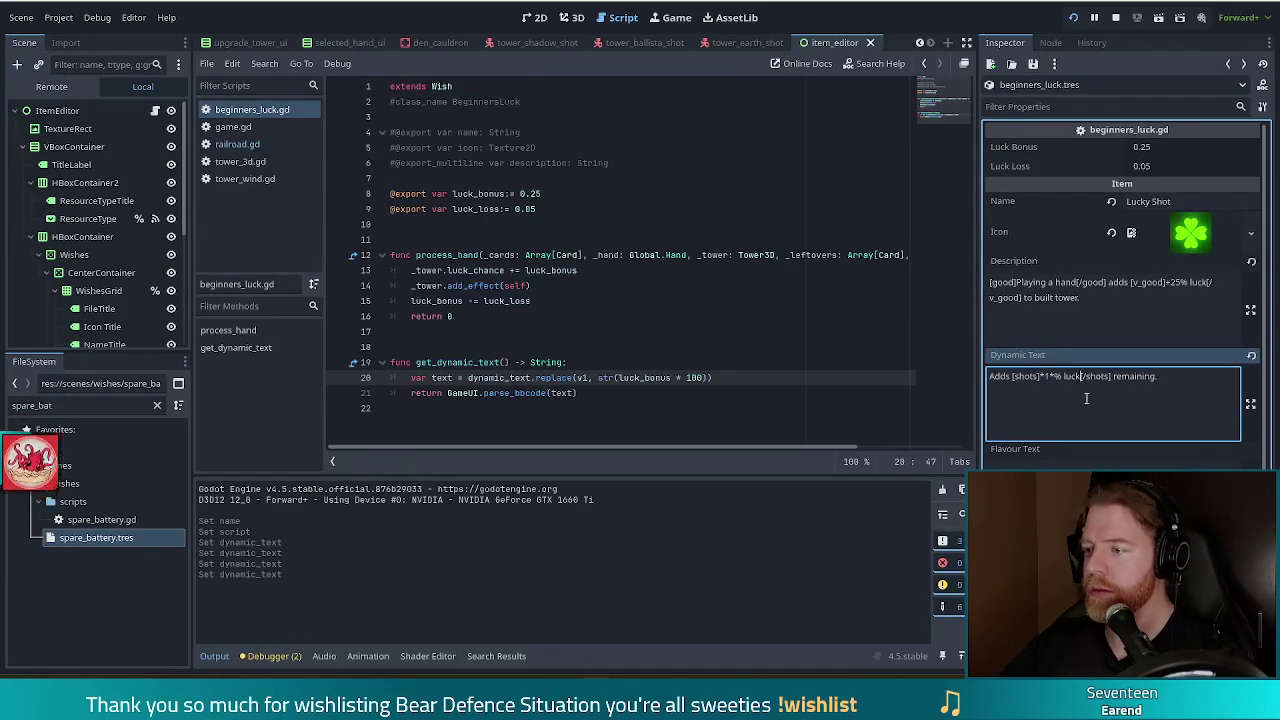
pyautogui.doubleClick(1142, 377)
pyautogui.press('BackSpace')
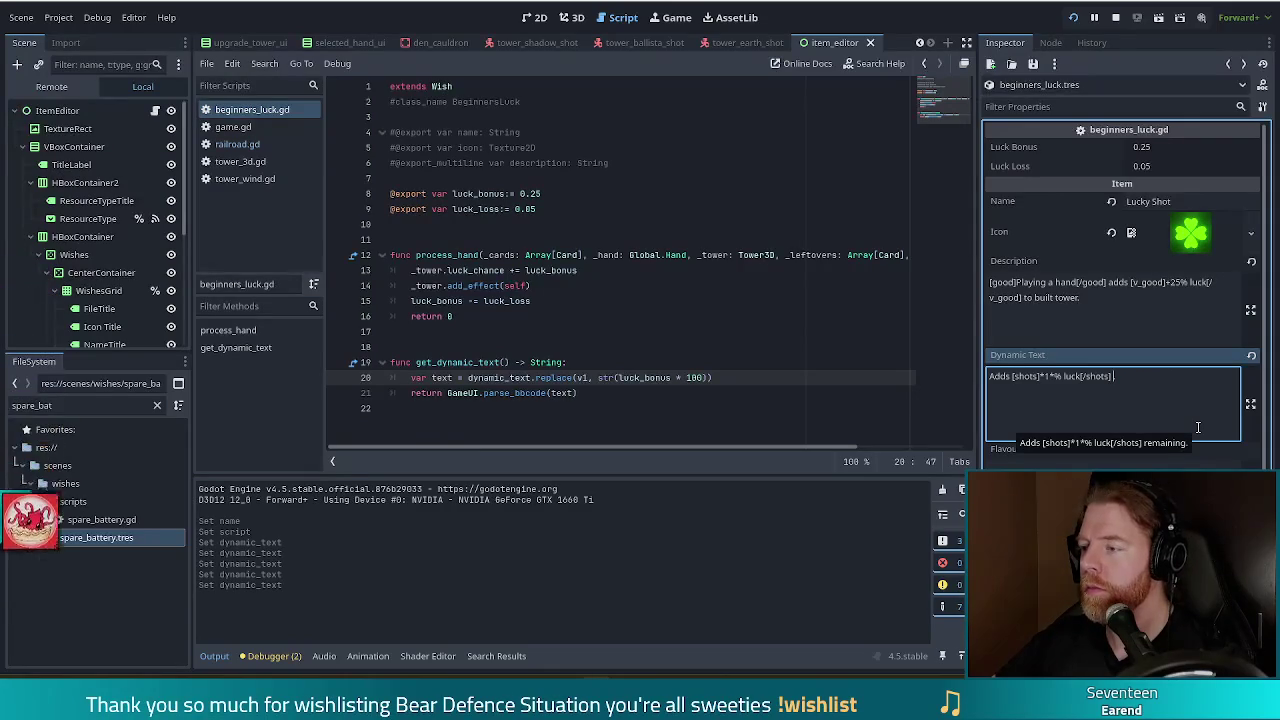
# Delete the fixed "25%+" from Lucky Shot's description
pyautogui.click(1023, 297)
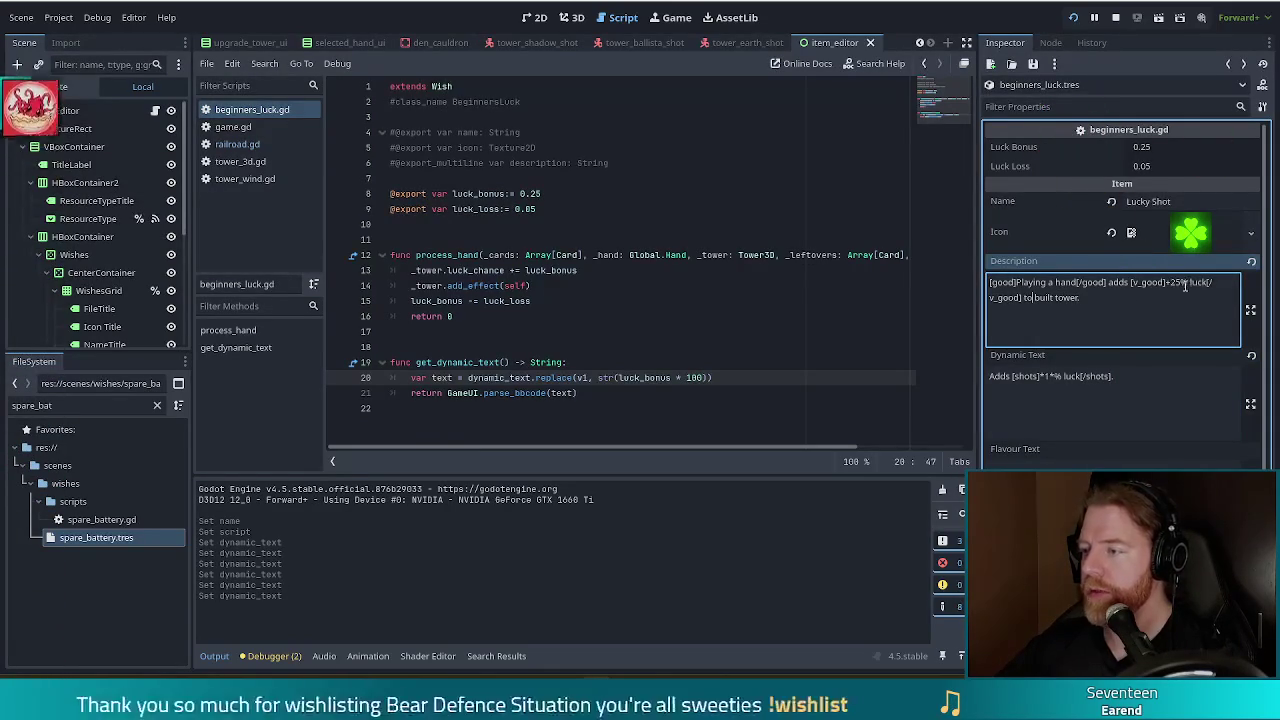
pyautogui.press('BackSpace')
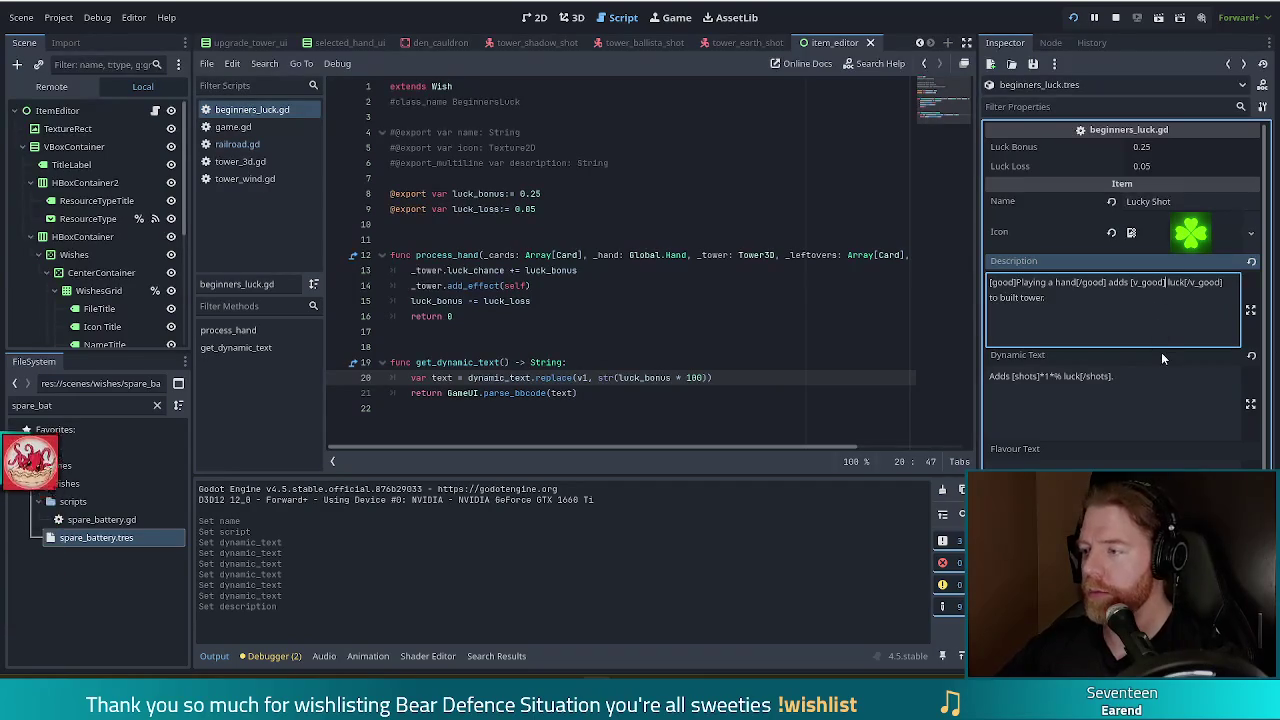
pyautogui.press('Delete')
# Append "The bonus loses 5% strength for each tower built." to the description
pyautogui.click(1147, 337)
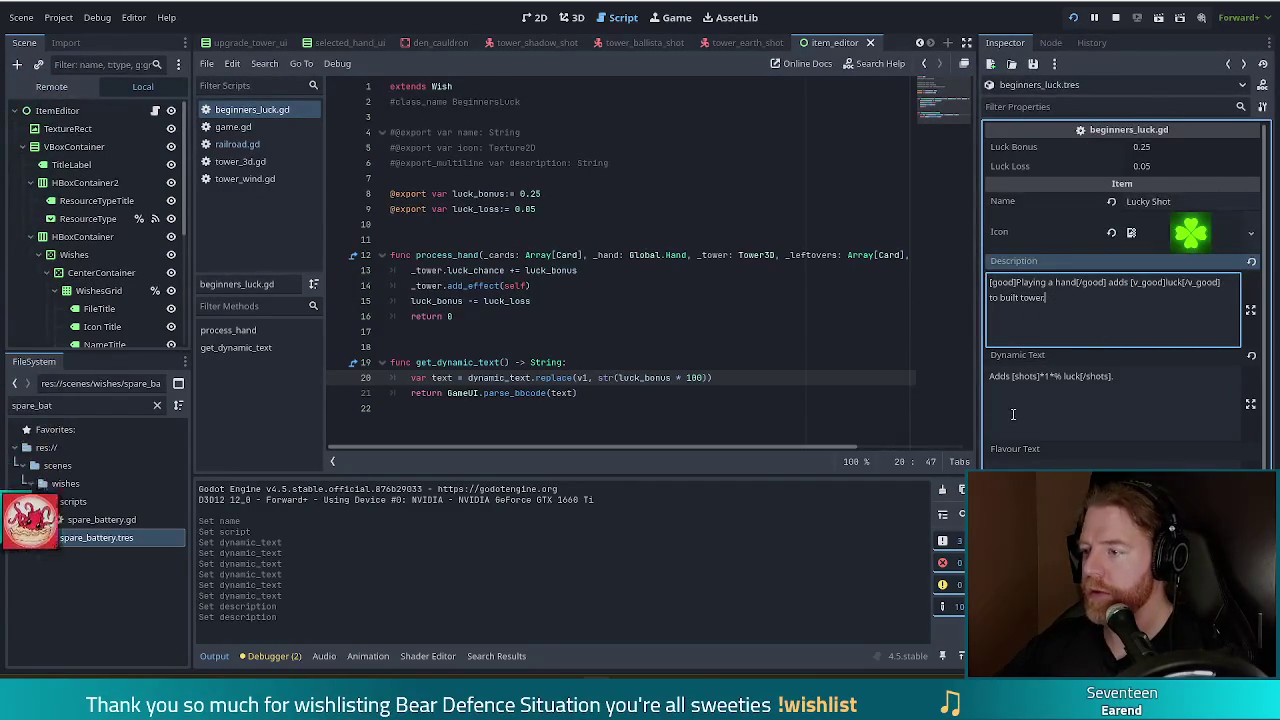
pyautogui.write('.')
pyautogui.click(1163, 388)
pyautogui.click(1130, 300)
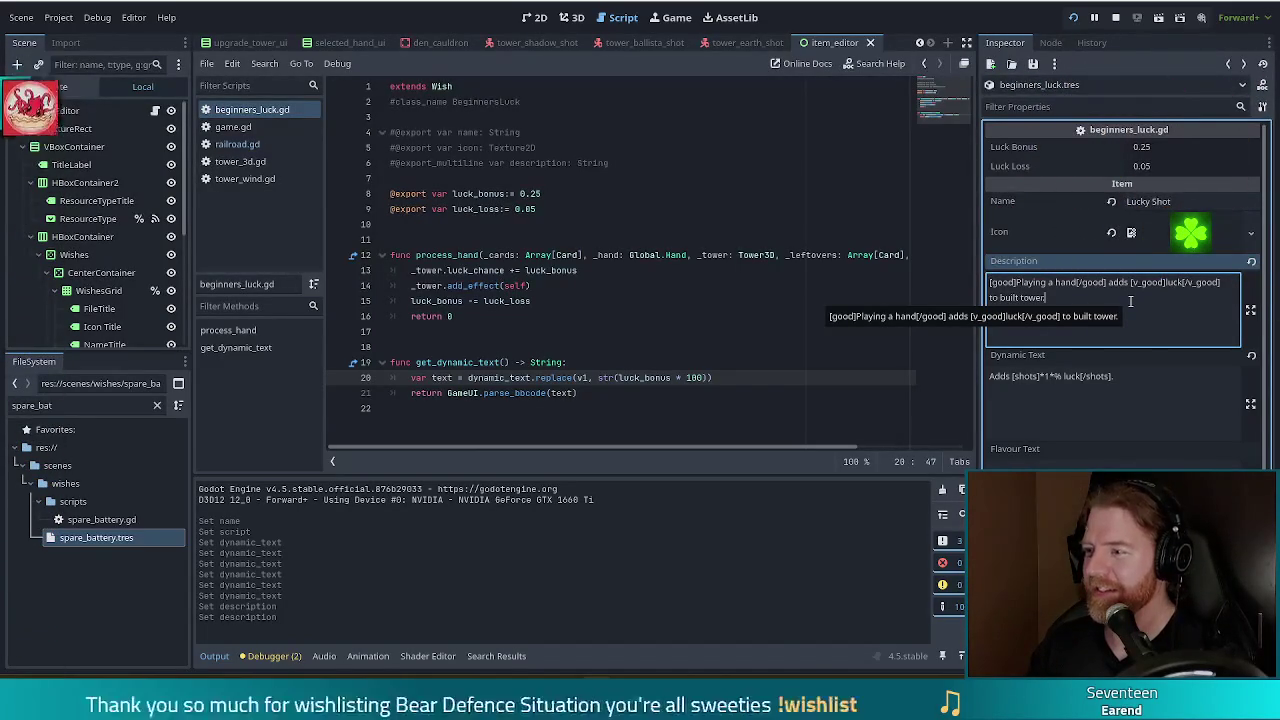
pyautogui.write('.')
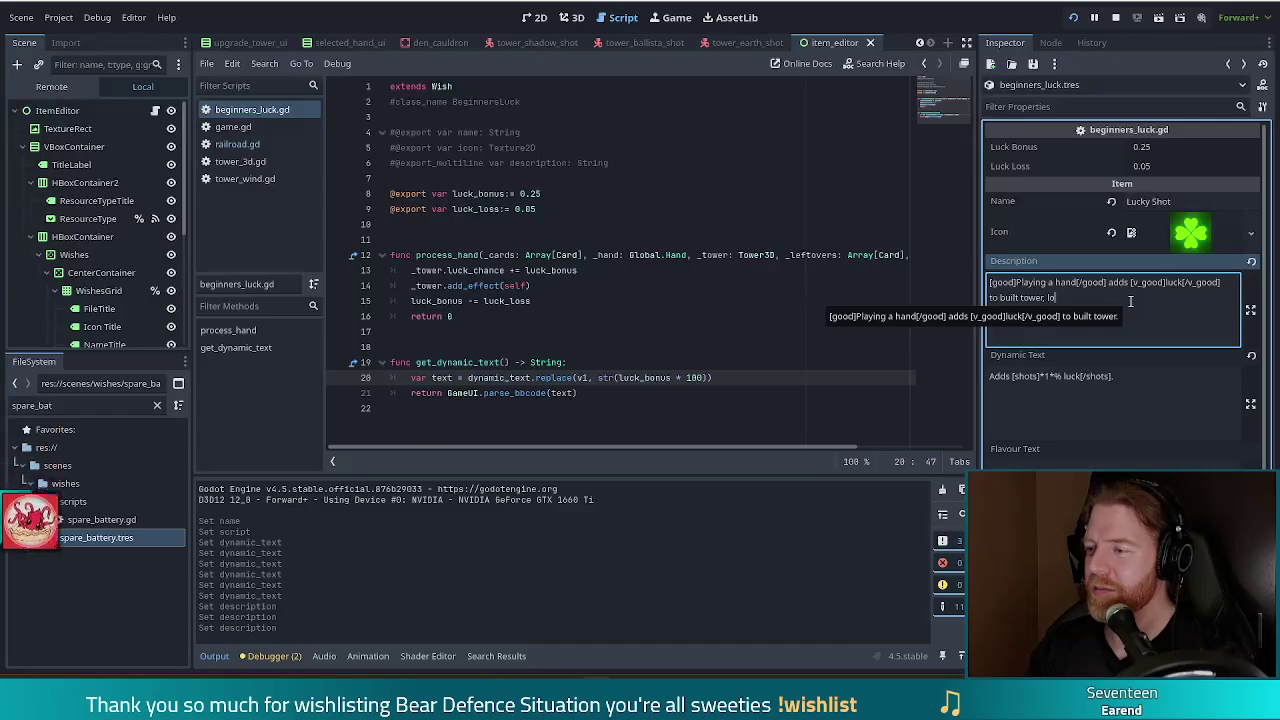
pyautogui.press('BackSpace')
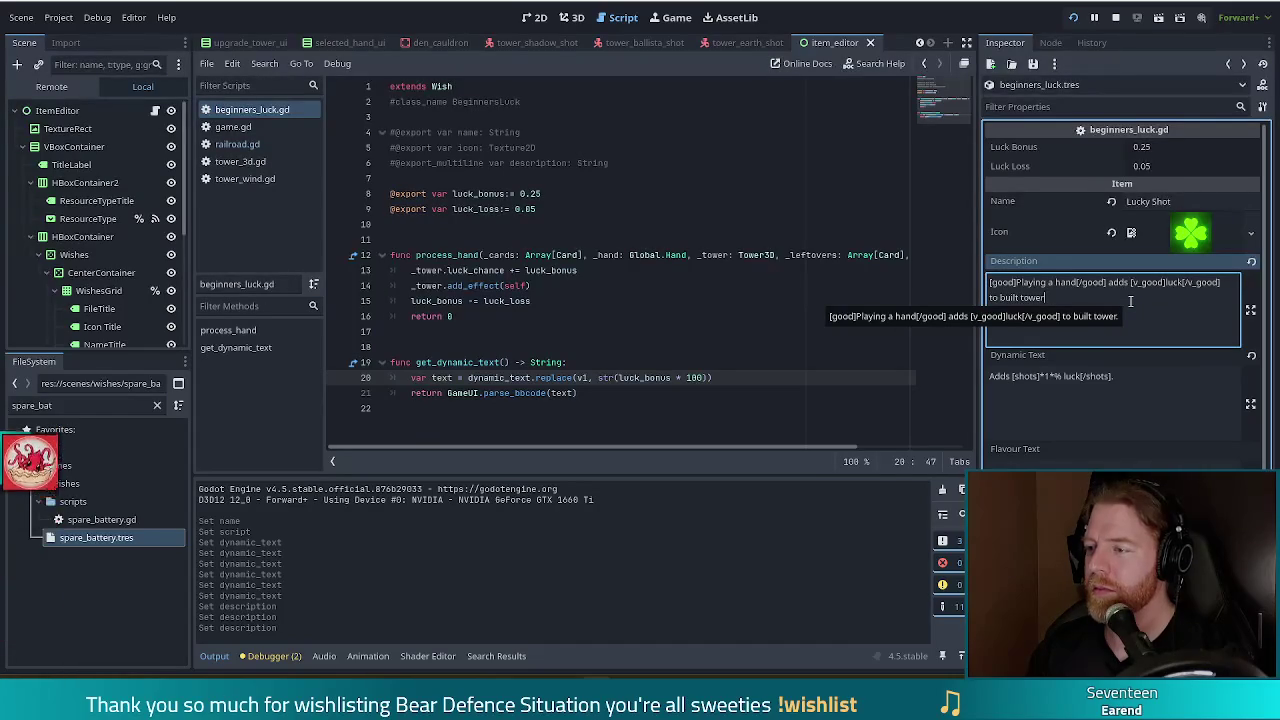
pyautogui.write('.')
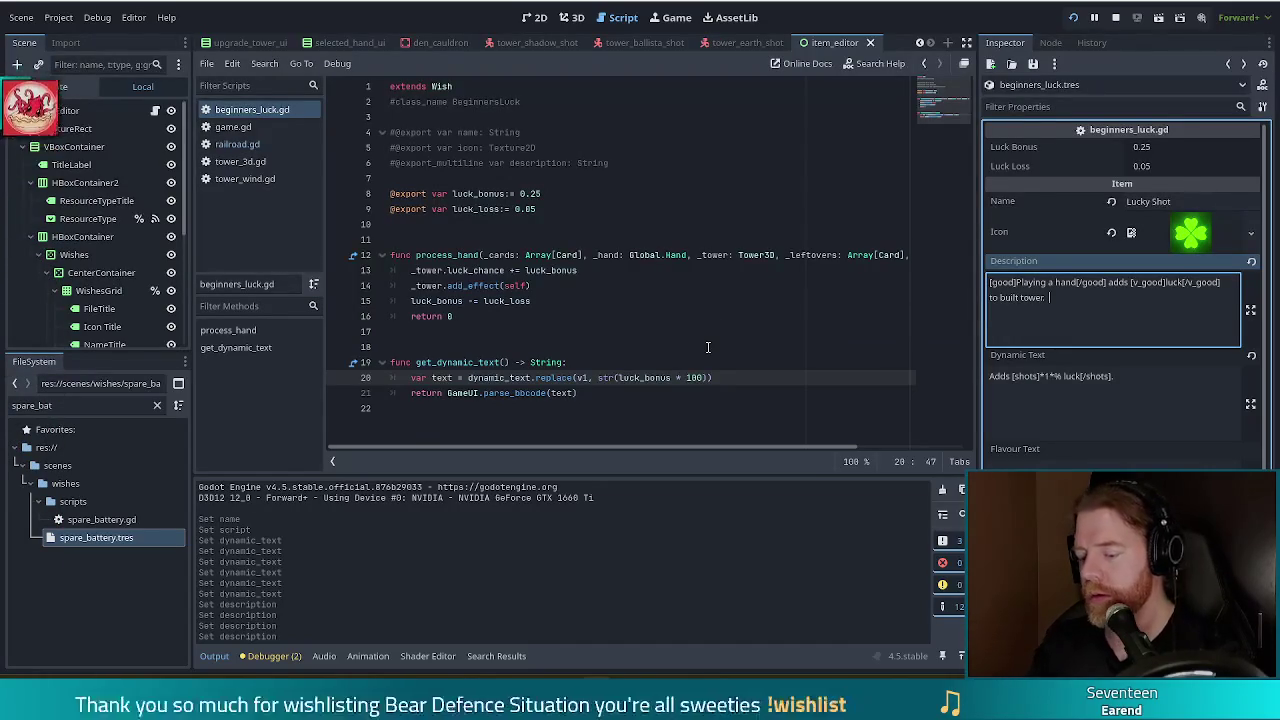
pyautogui.write('5%')
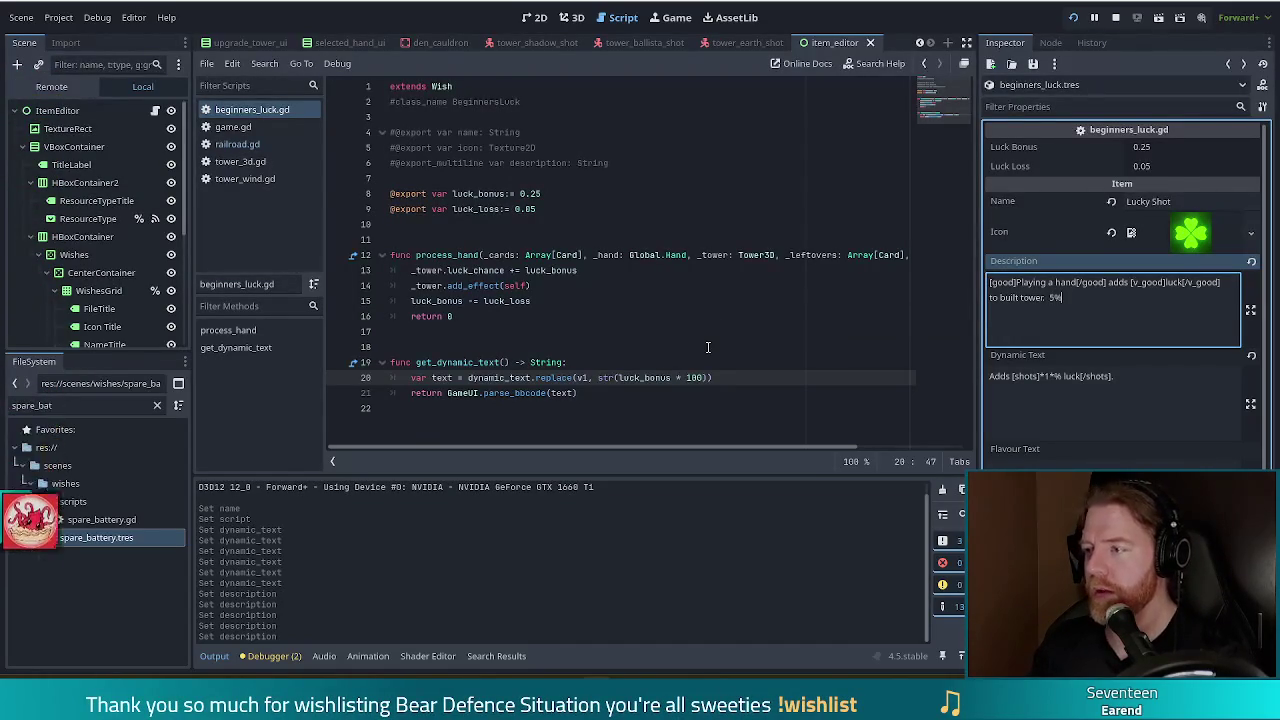
pyautogui.write(' luck is lost')
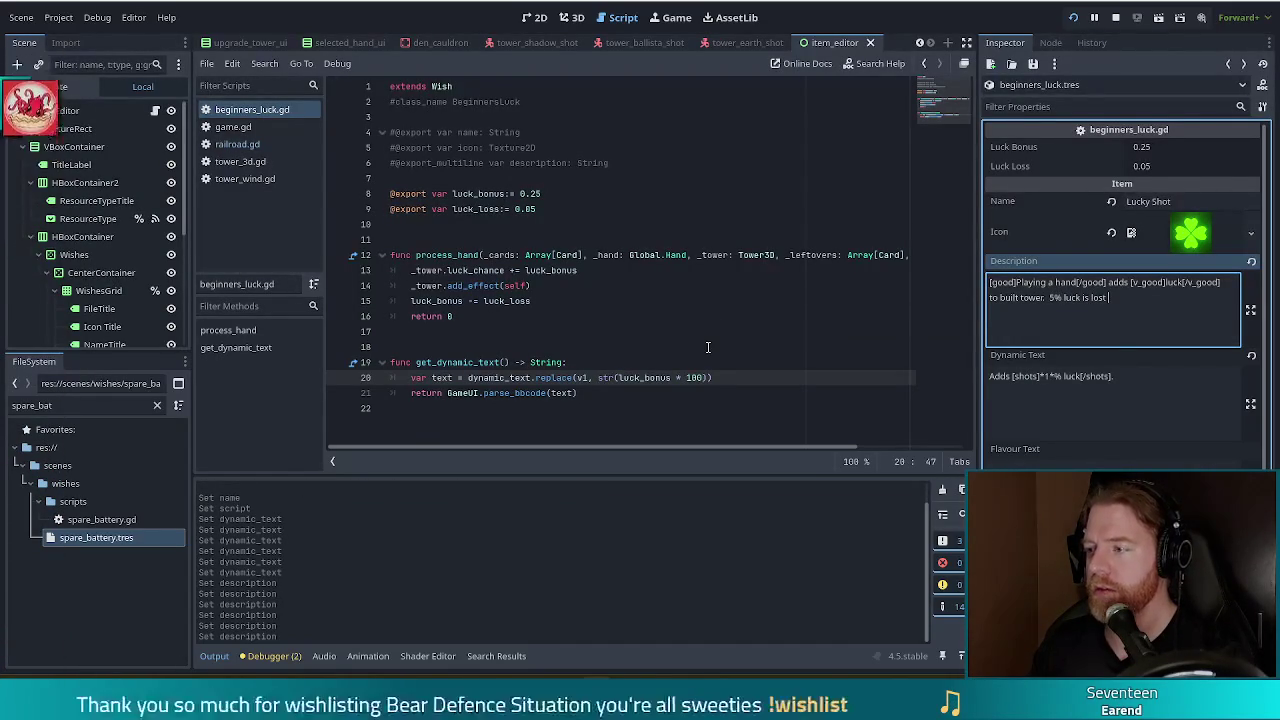
pyautogui.press('BackSpace')
pyautogui.press('BackSpace')
pyautogui.press('BackSpace')
pyautogui.press('BackSpace')
pyautogui.write('The bonus loses 5% stren')
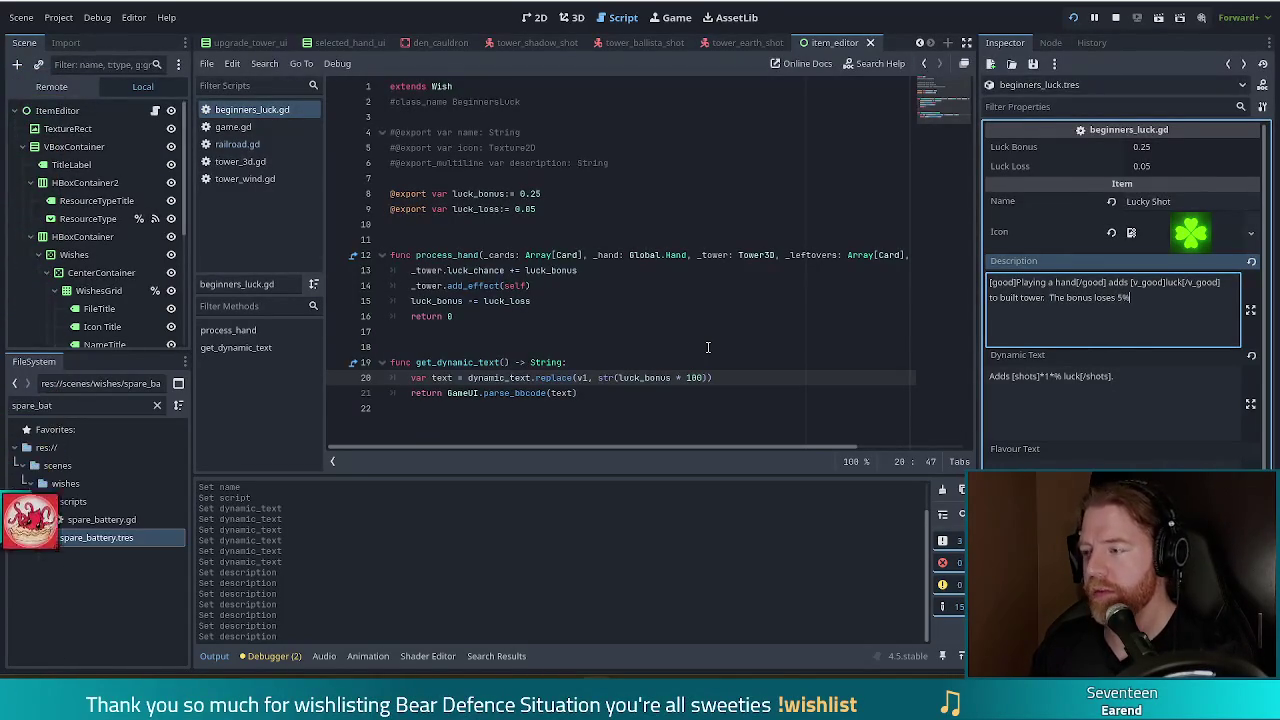
pyautogui.write('g')
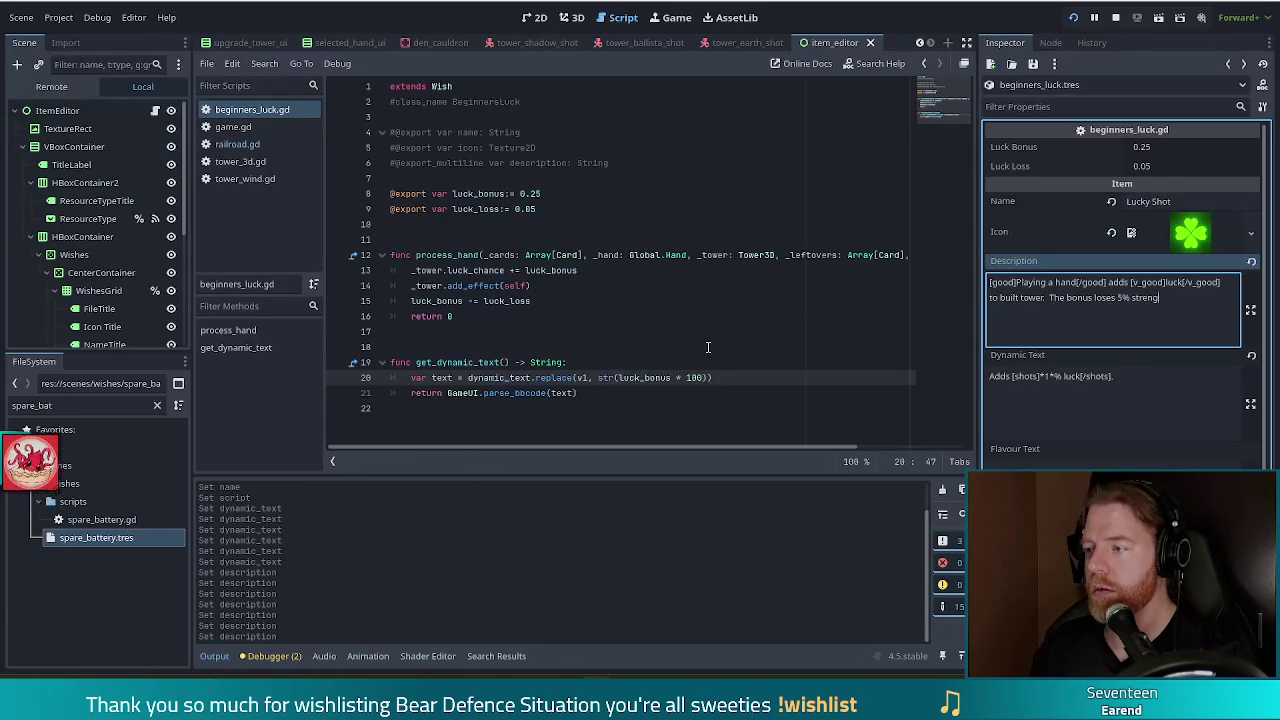
pyautogui.write('th for each tower built.')
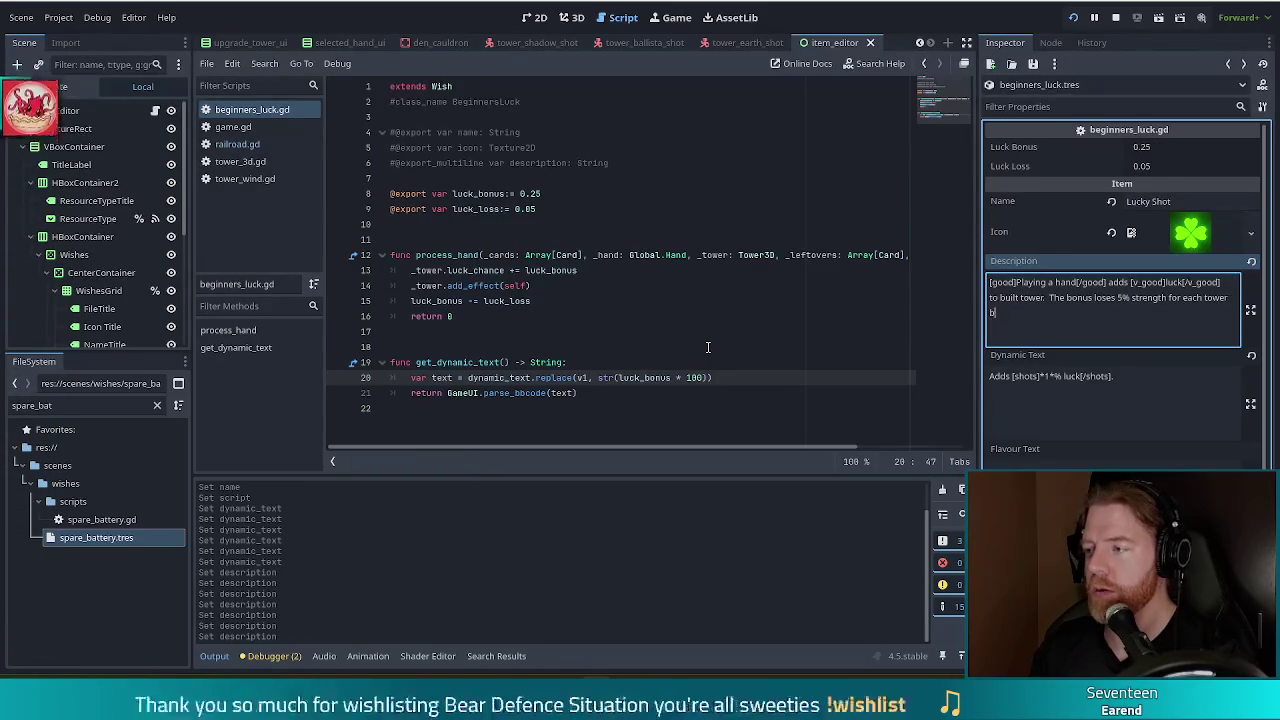
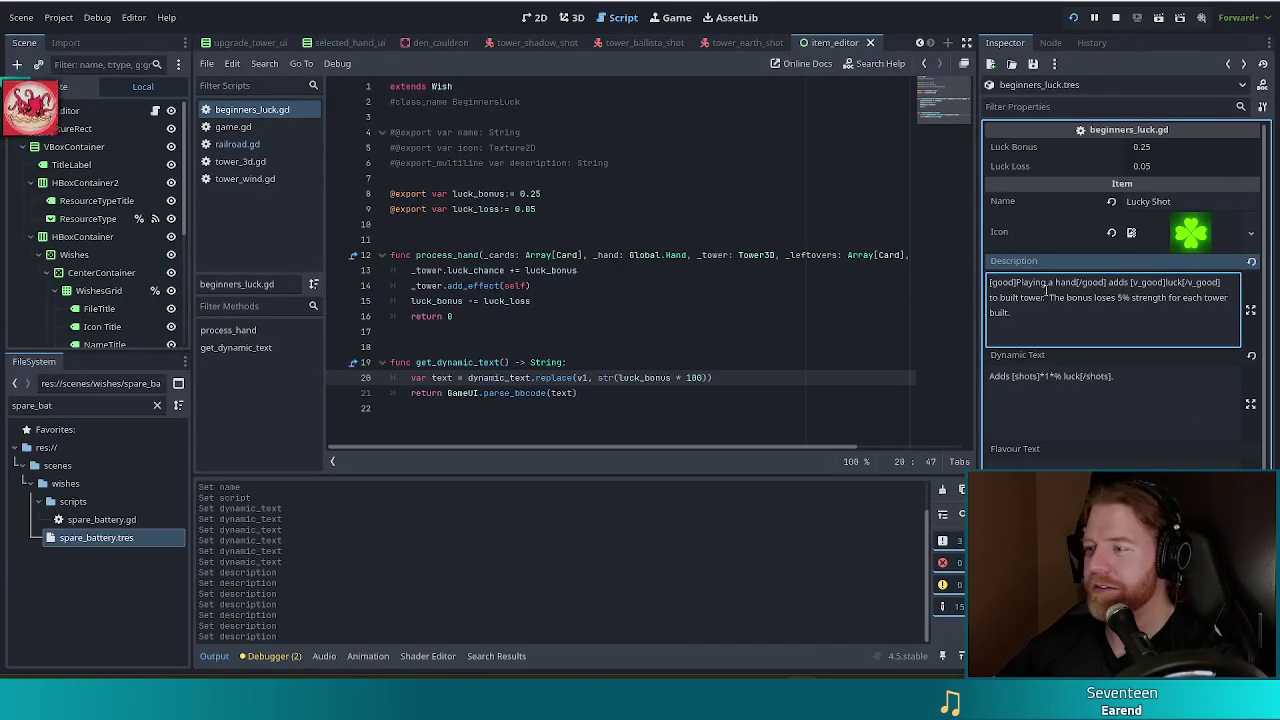
# Clear the wish's Icon property and rename it to Beginner's Luck
pyautogui.click(1159, 395)
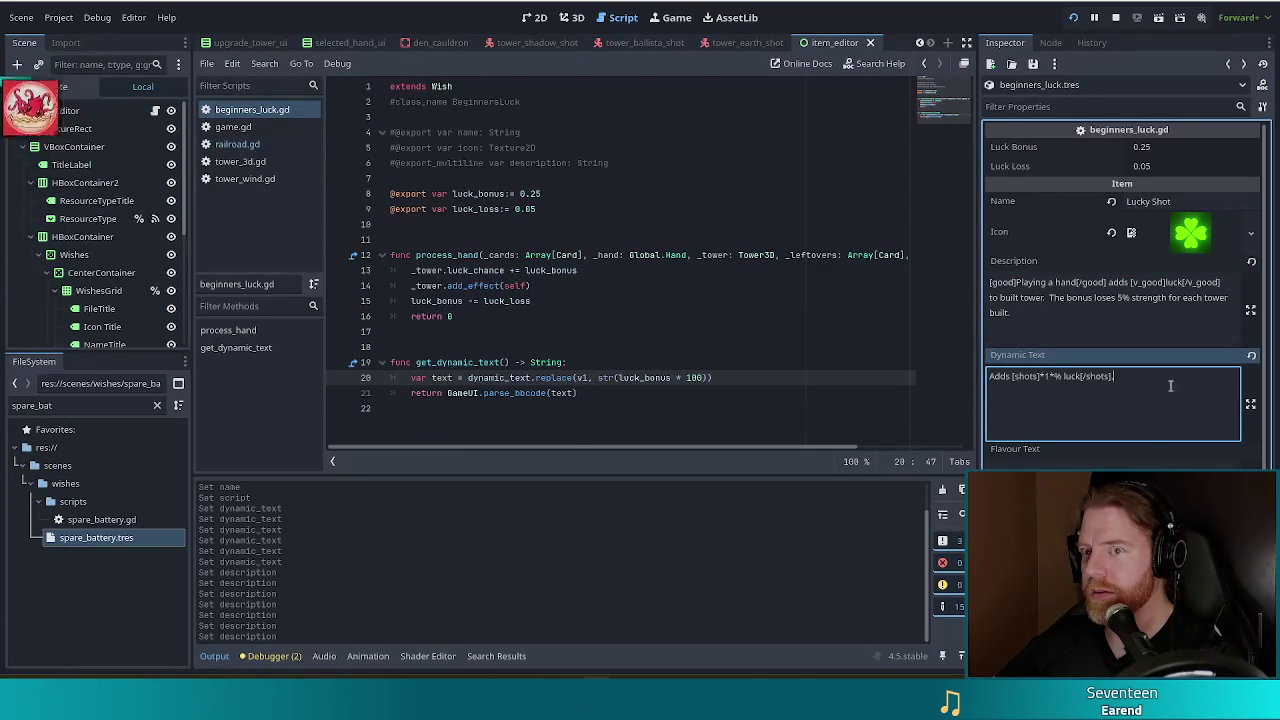
pyautogui.click(1110, 236)
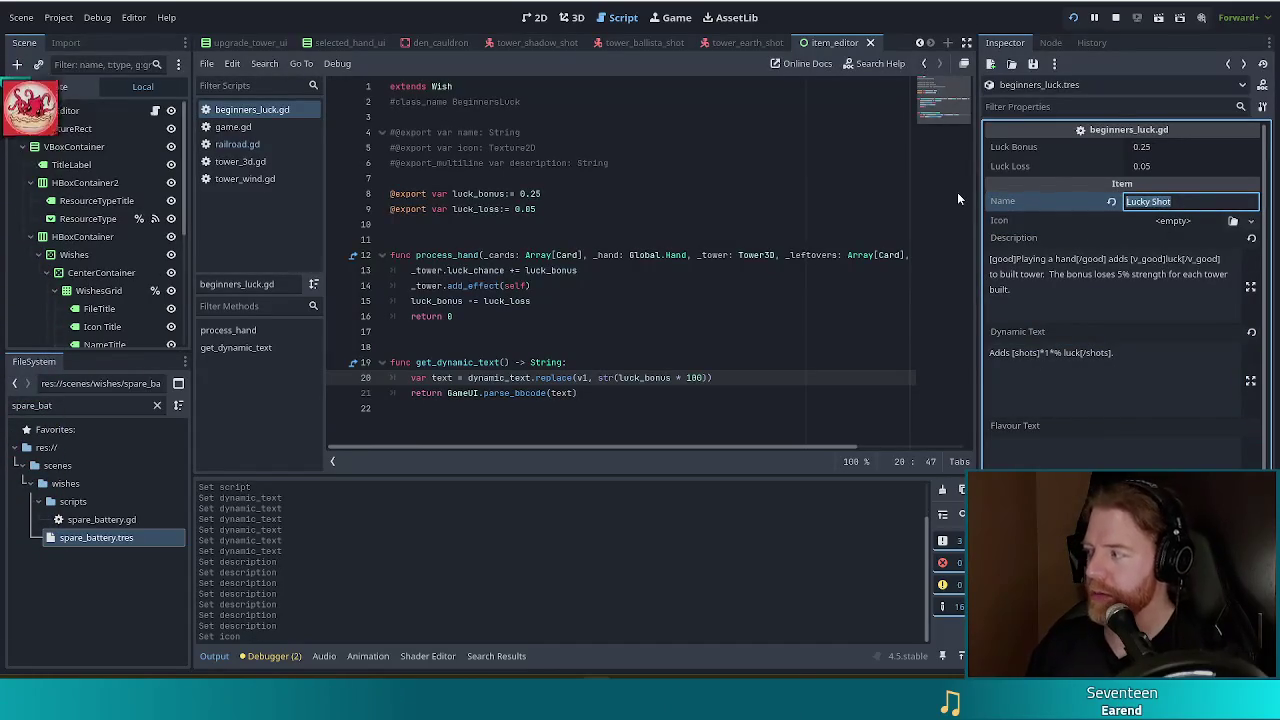
pyautogui.write("Beginner's Luck")
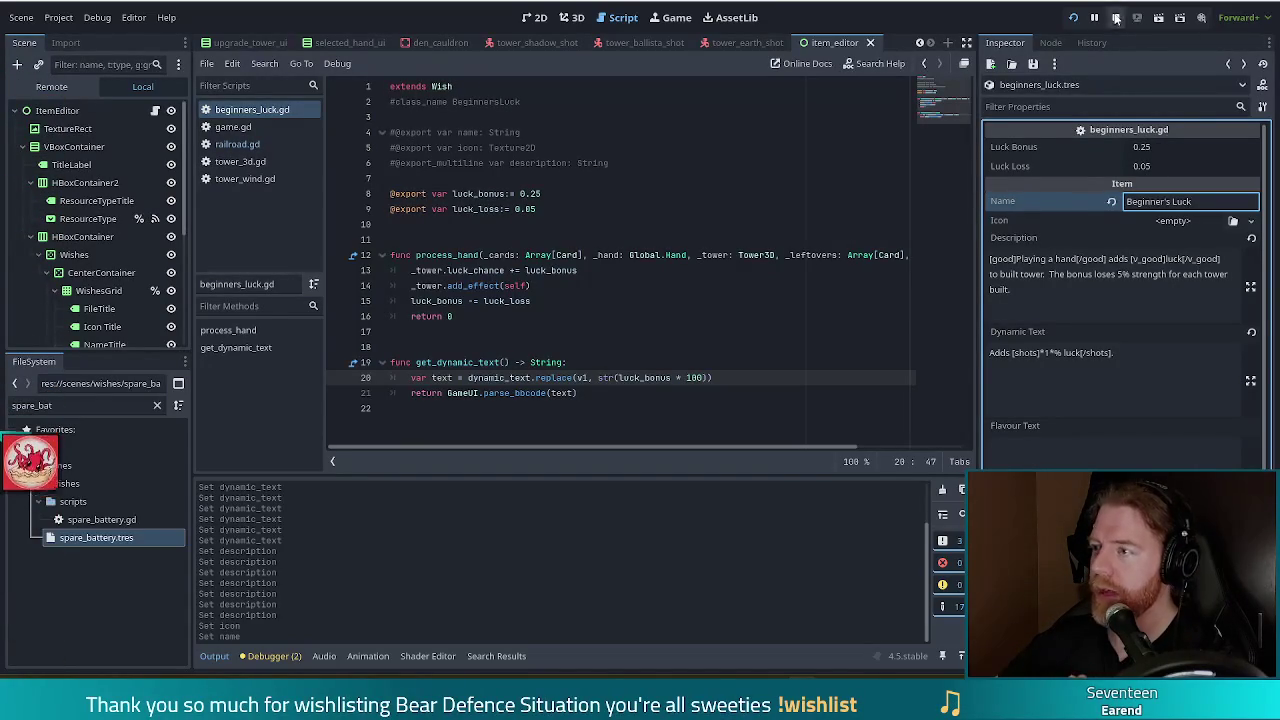
# Stop the running Bear Defence Situation debug session from the editor toolbar
pyautogui.click(1115, 17)
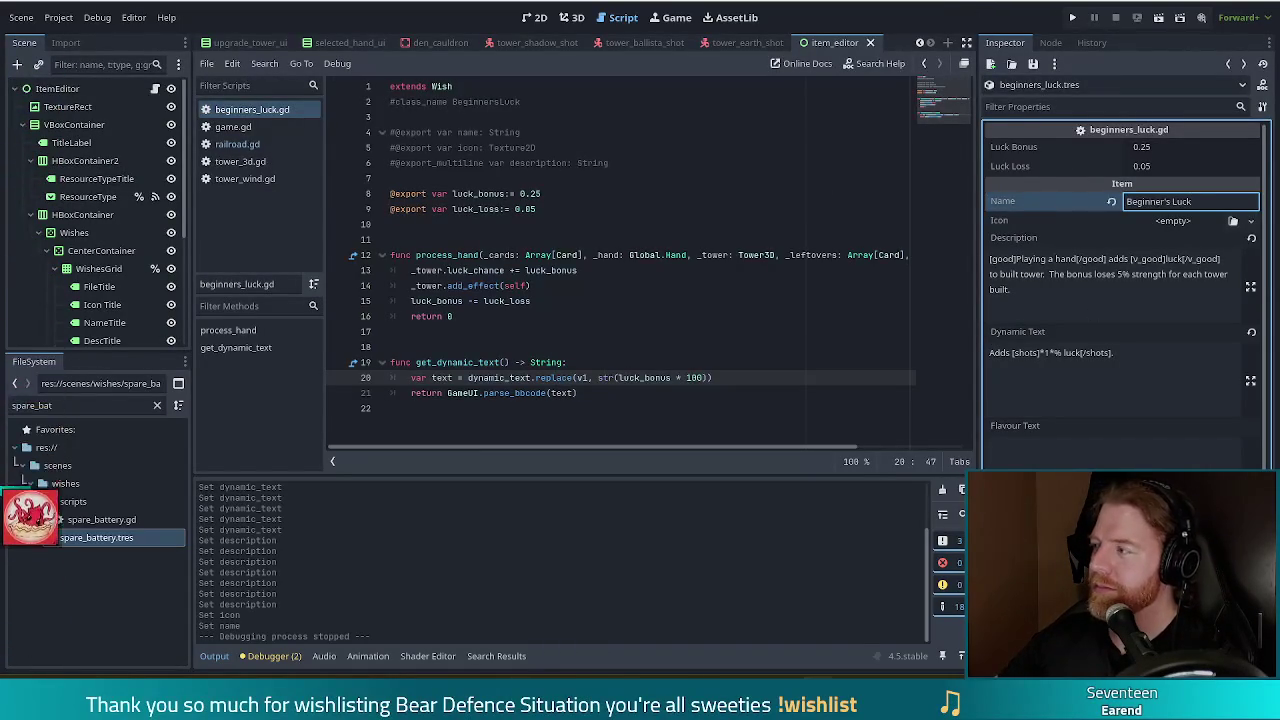
# Run the project, start a new game, and type add_wish beginner's_luck into the debug console
pyautogui.press('F5')
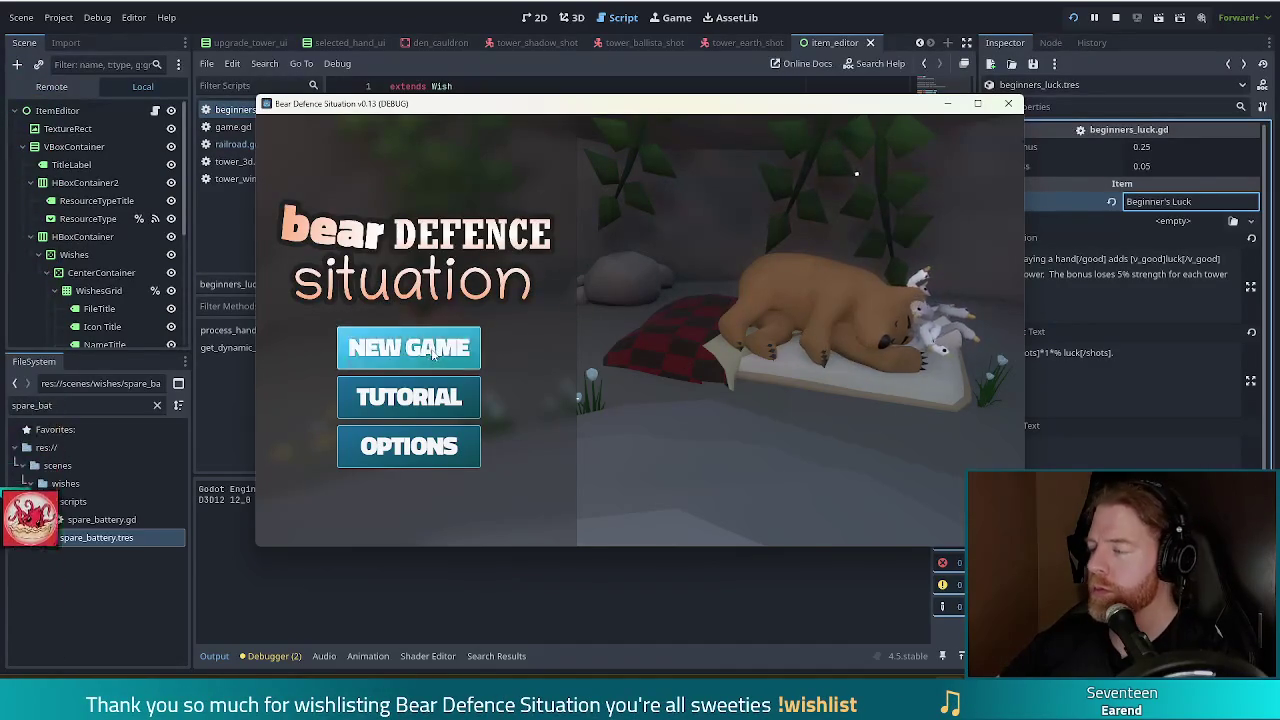
pyautogui.click(357, 339)
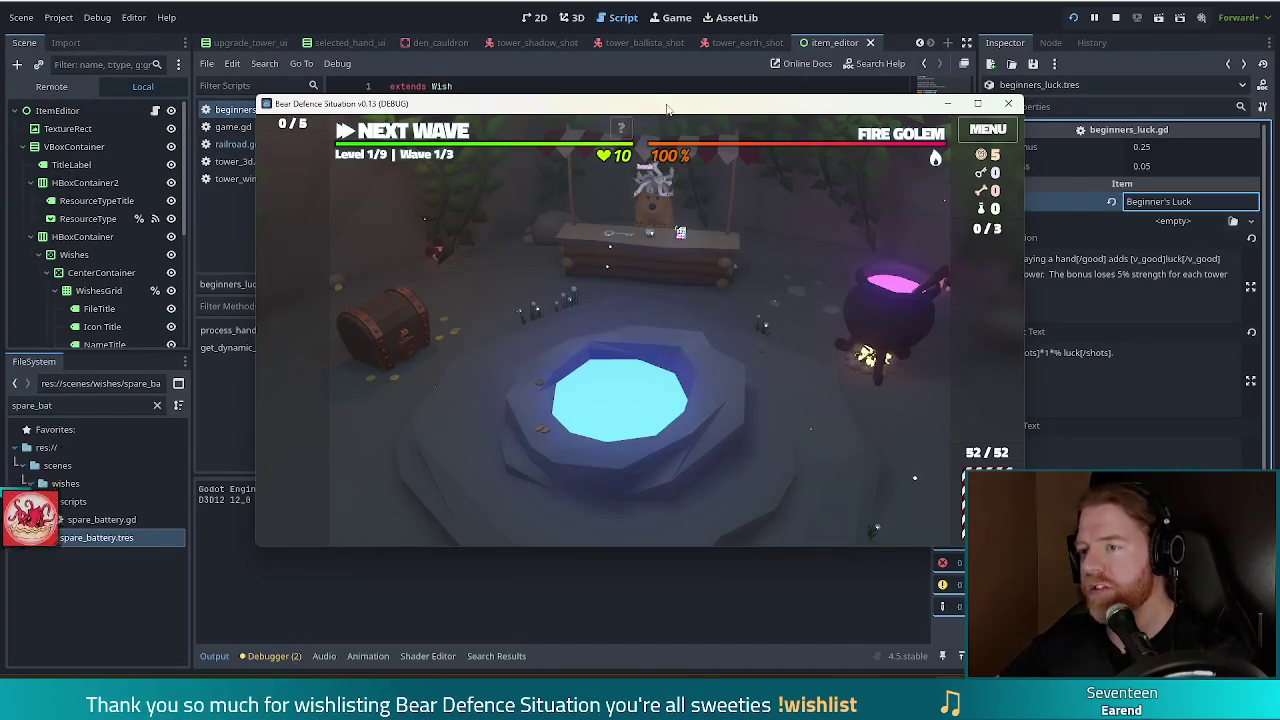
pyautogui.moveTo(669, 110); pyautogui.dragTo(623, 91)
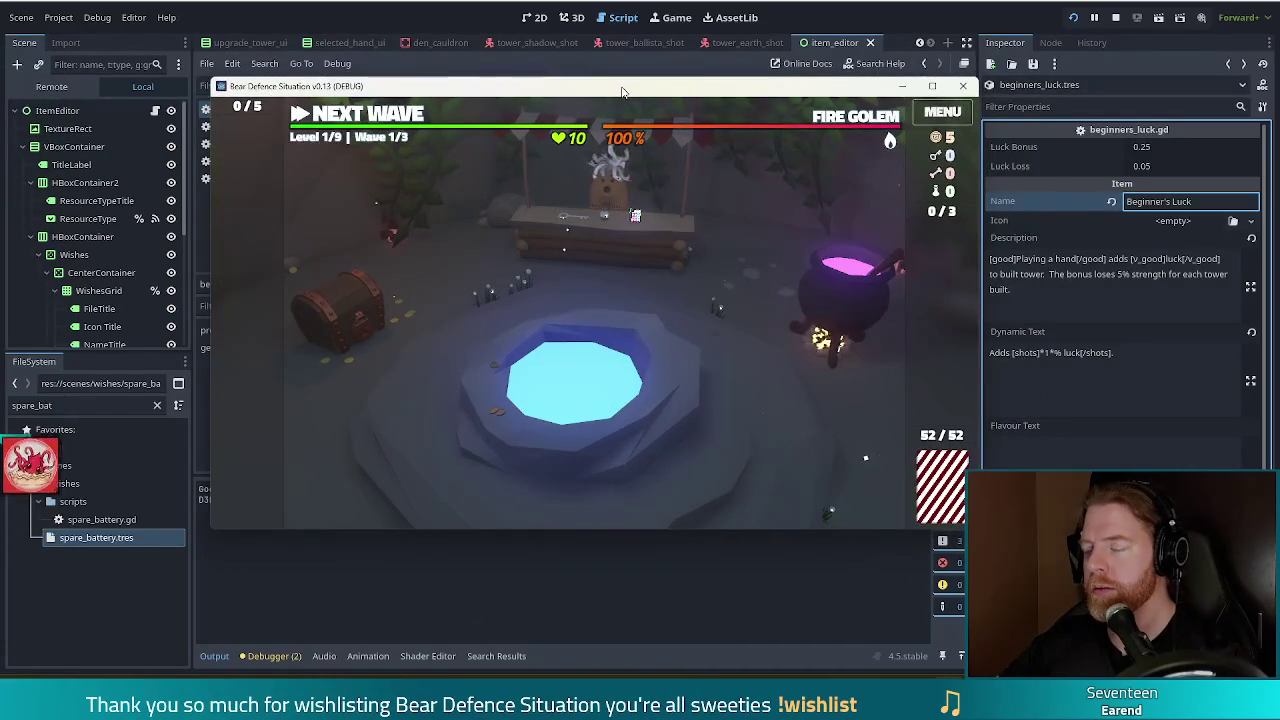
pyautogui.press('`')
pyautogui.write('add')
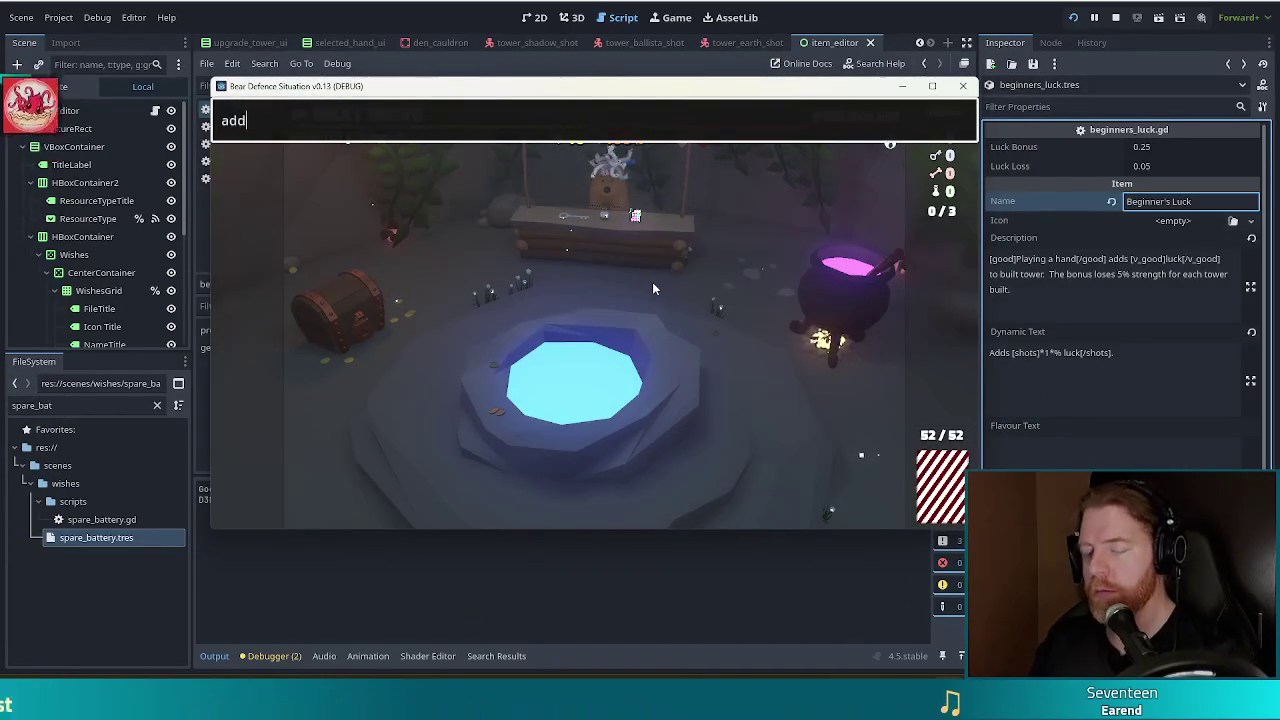
pyautogui.write('_wish beginne')
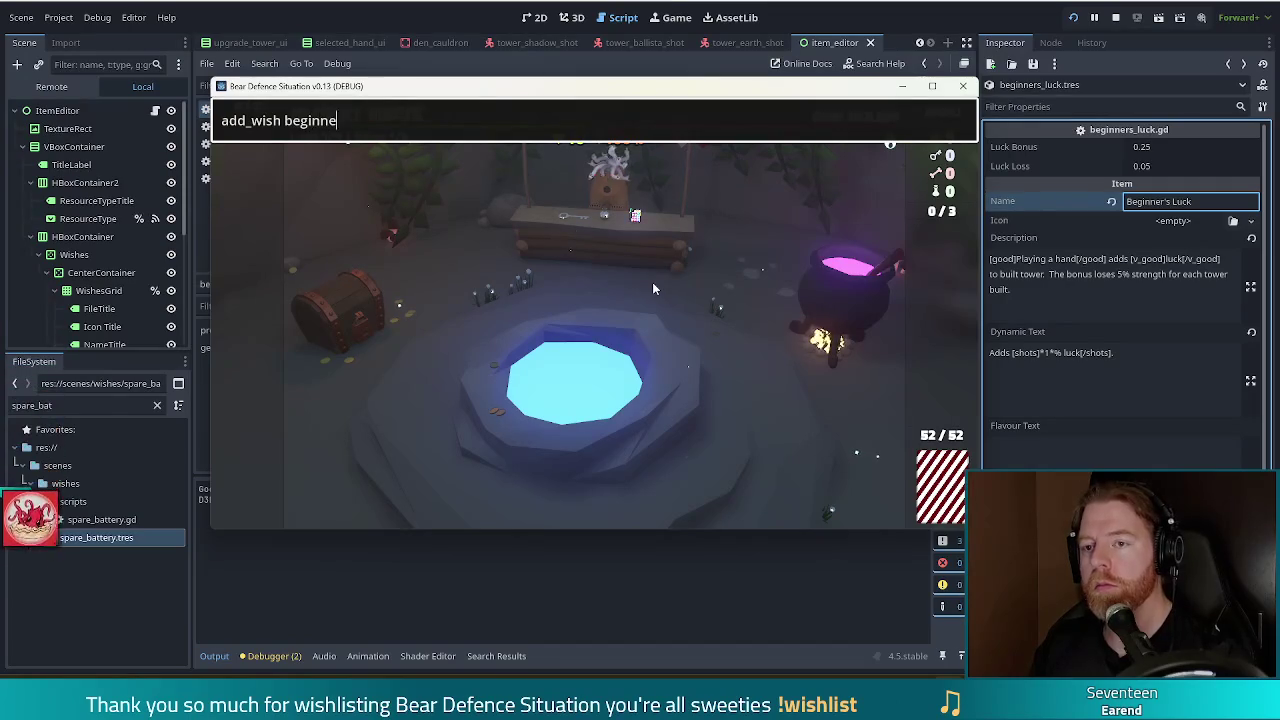
pyautogui.write("r's_luck")
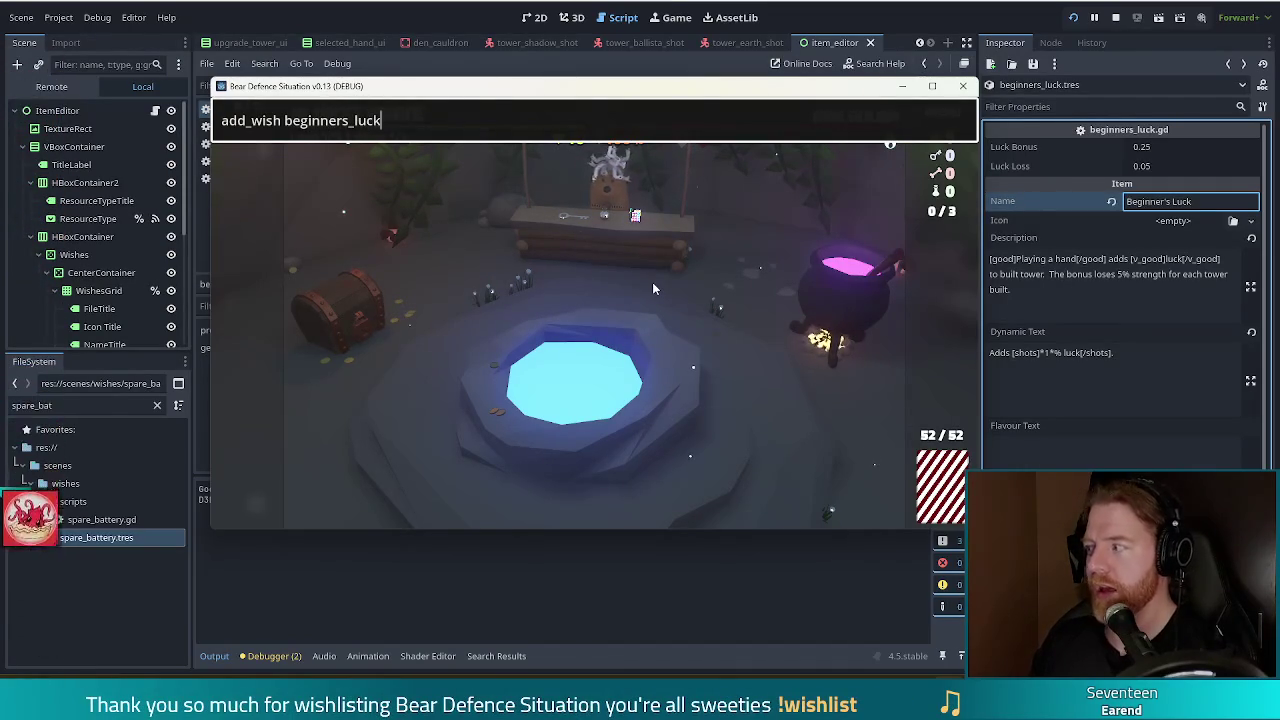
# Add the Beginner's Luck wish, view its 25.0% luck card, then select the shots tag
pyautogui.press('Return')
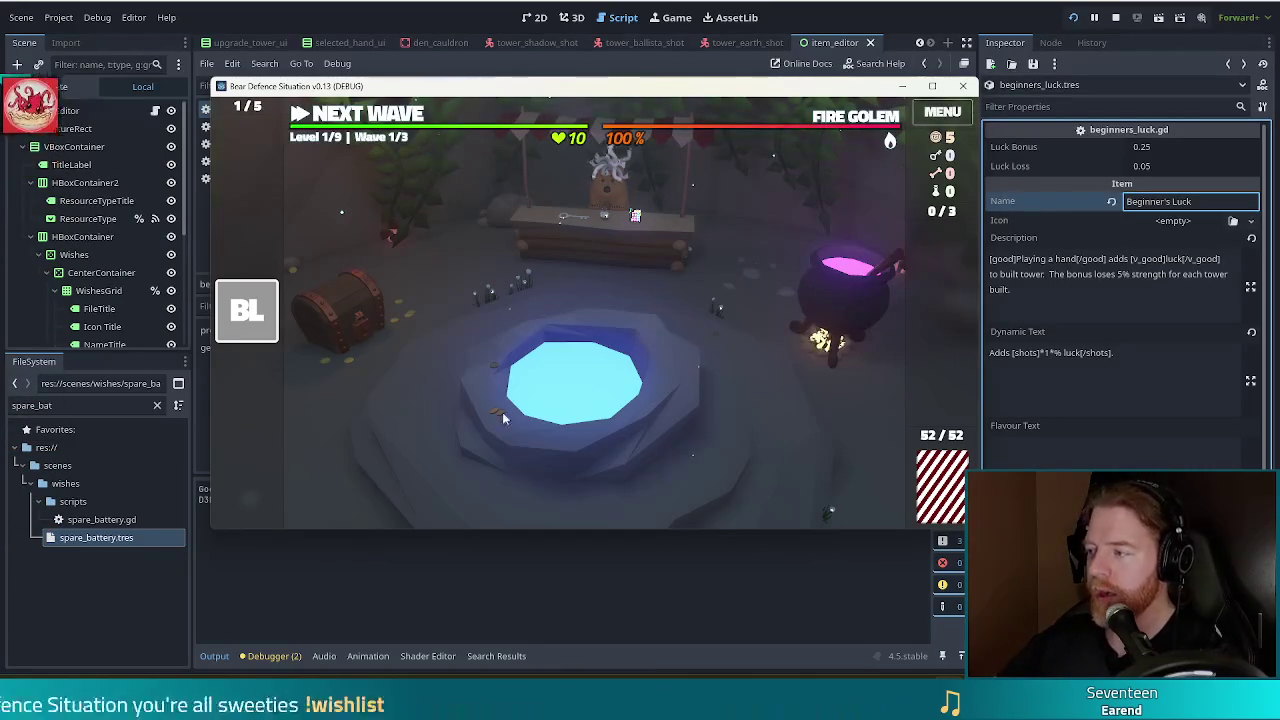
pyautogui.moveTo(257, 310)
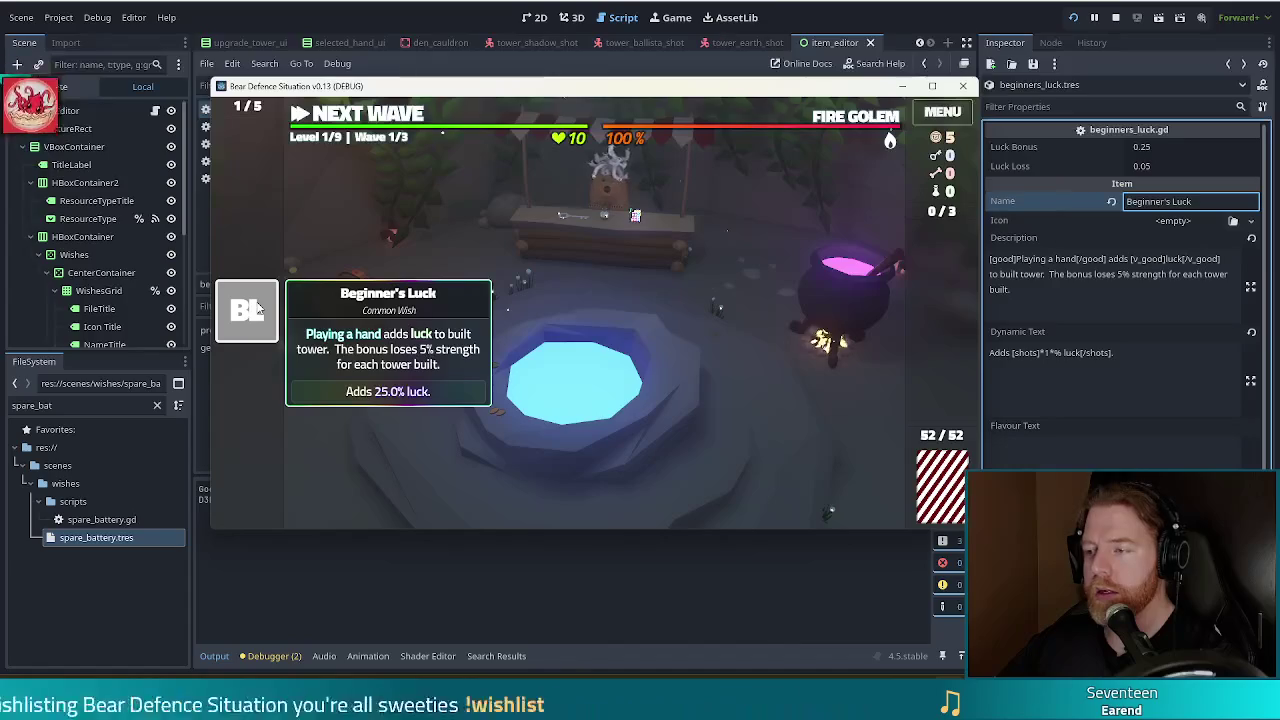
pyautogui.doubleClick(1027, 353)
# Replace the shots tags with damage and move the closing [/damage] tag before 'luck'
pyautogui.write('damage')
pyautogui.press('BackSpace')
pyautogui.press('BackSpace')
pyautogui.press('BackSpace')
pyautogui.write('damage')
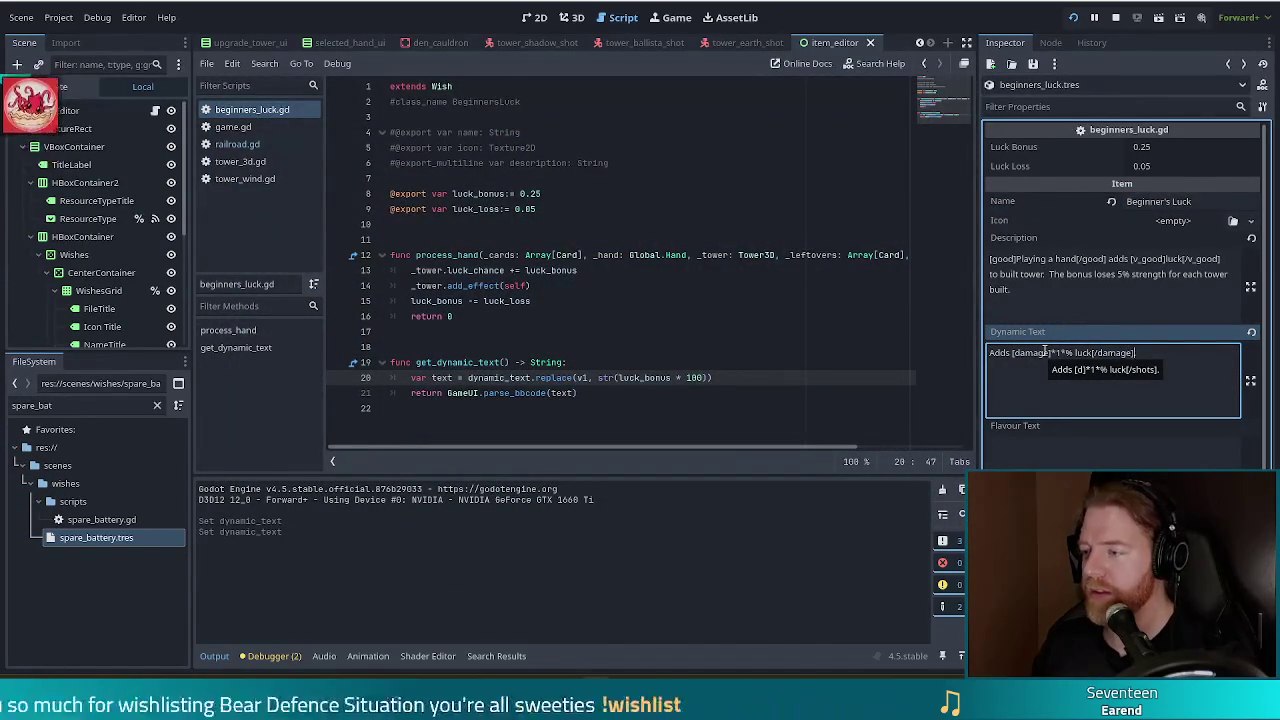
pyautogui.press('BackSpace')
pyautogui.press('BackSpace')
pyautogui.press('BackSpace')
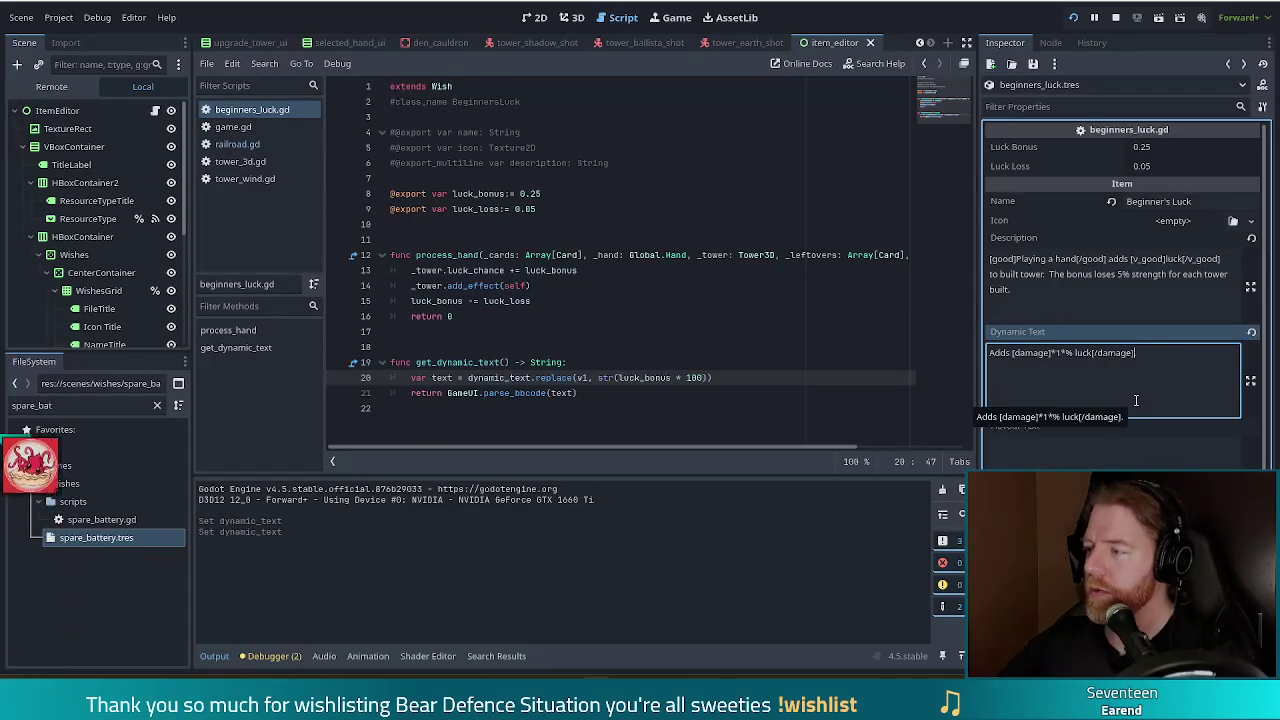
pyautogui.hotkey('shift', 'Left')
pyautogui.hotkey('shift', 'Left')
pyautogui.hotkey('shift', 'Left')
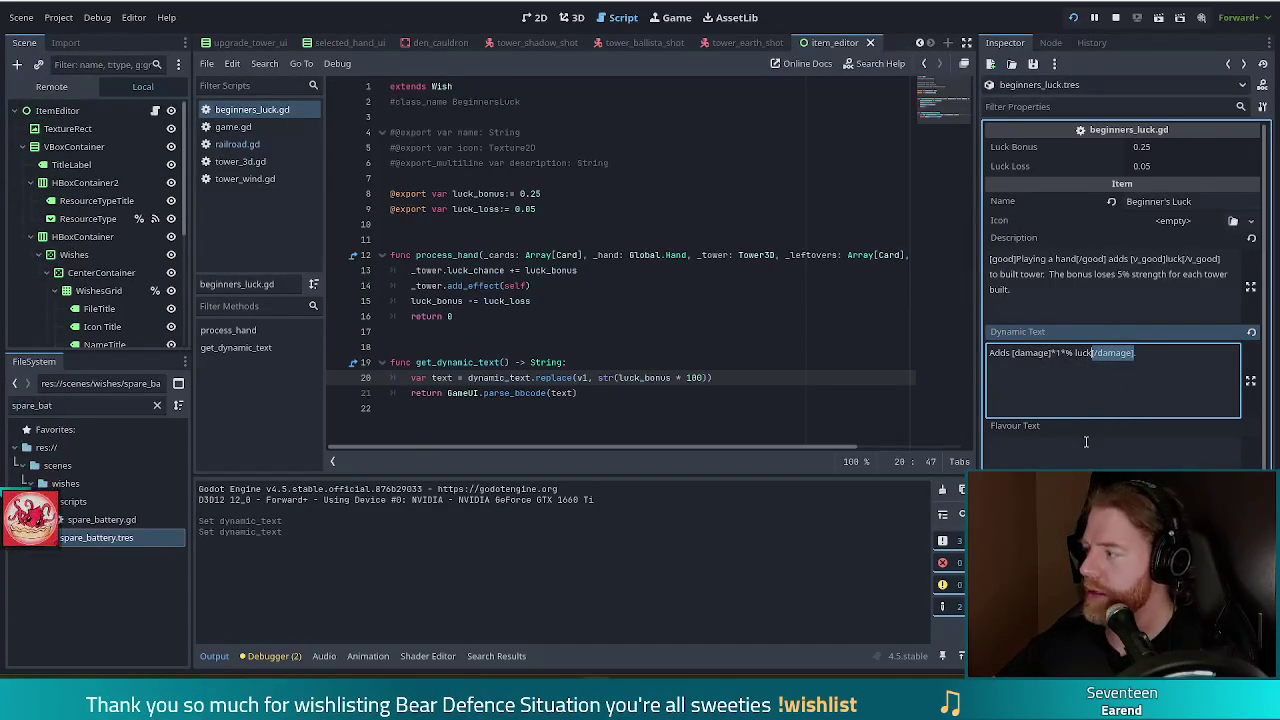
pyautogui.hotkey('ctrl', 'c')
pyautogui.click(1075, 352)
pyautogui.hotkey('ctrl', 'v')
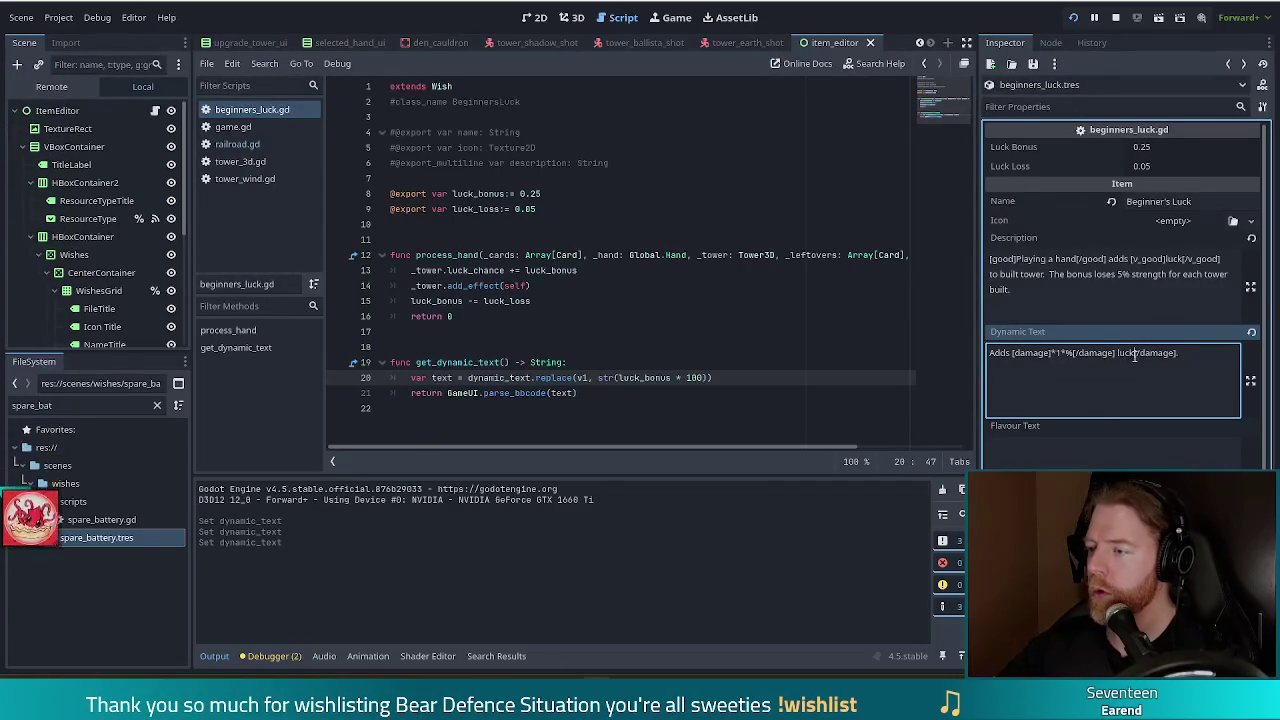
pyautogui.press('BackSpace')
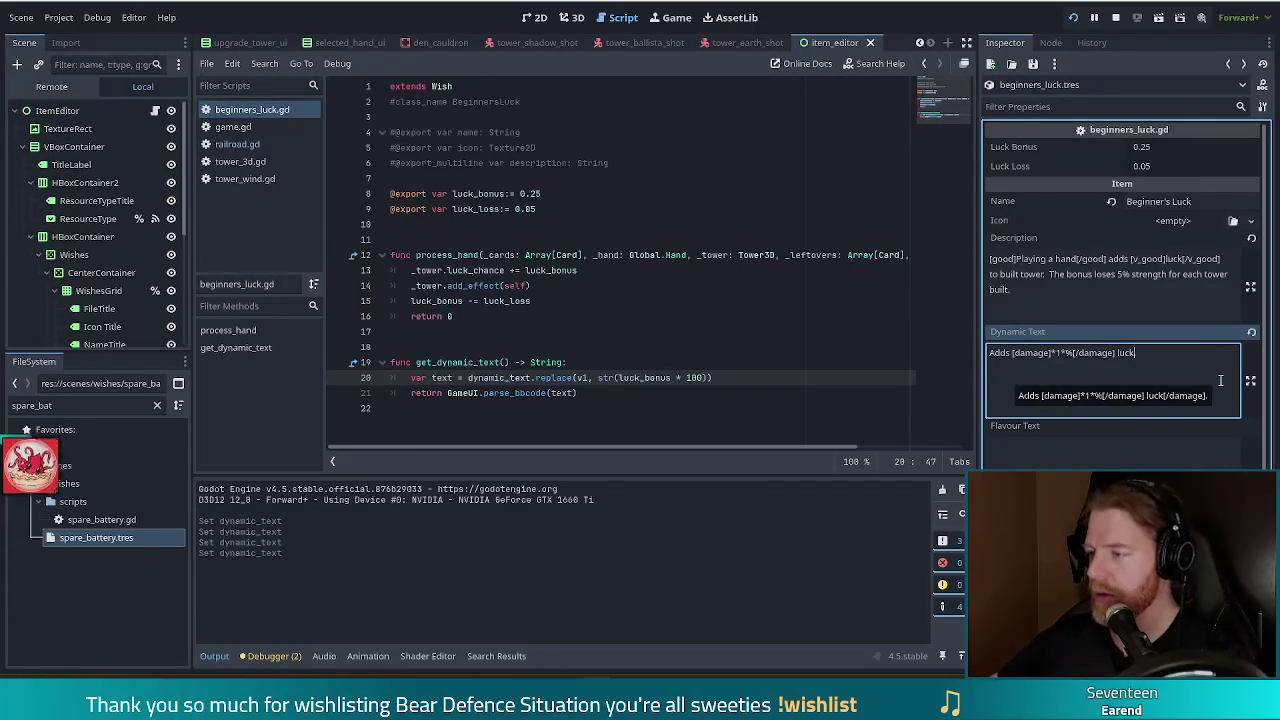
# Save the project, add the closing period, and relaunch the game
pyautogui.hotkey('ctrl', 's')
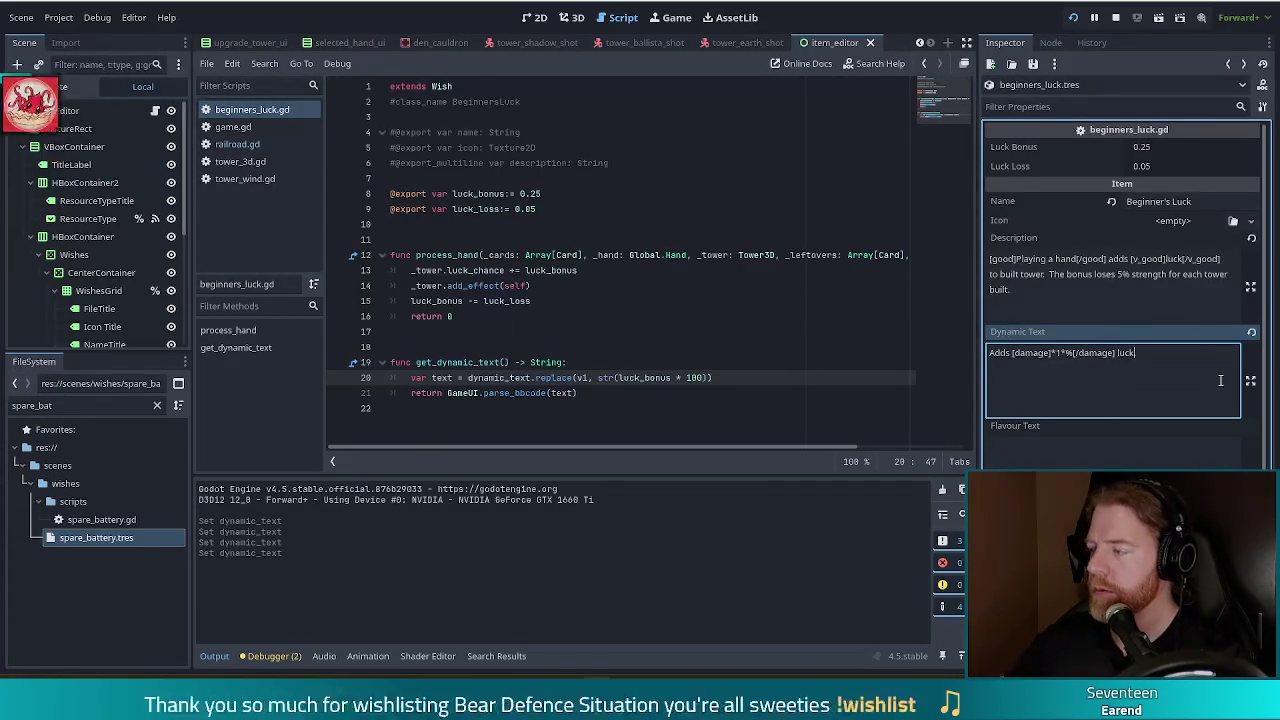
pyautogui.write('.')
pyautogui.press('F5')
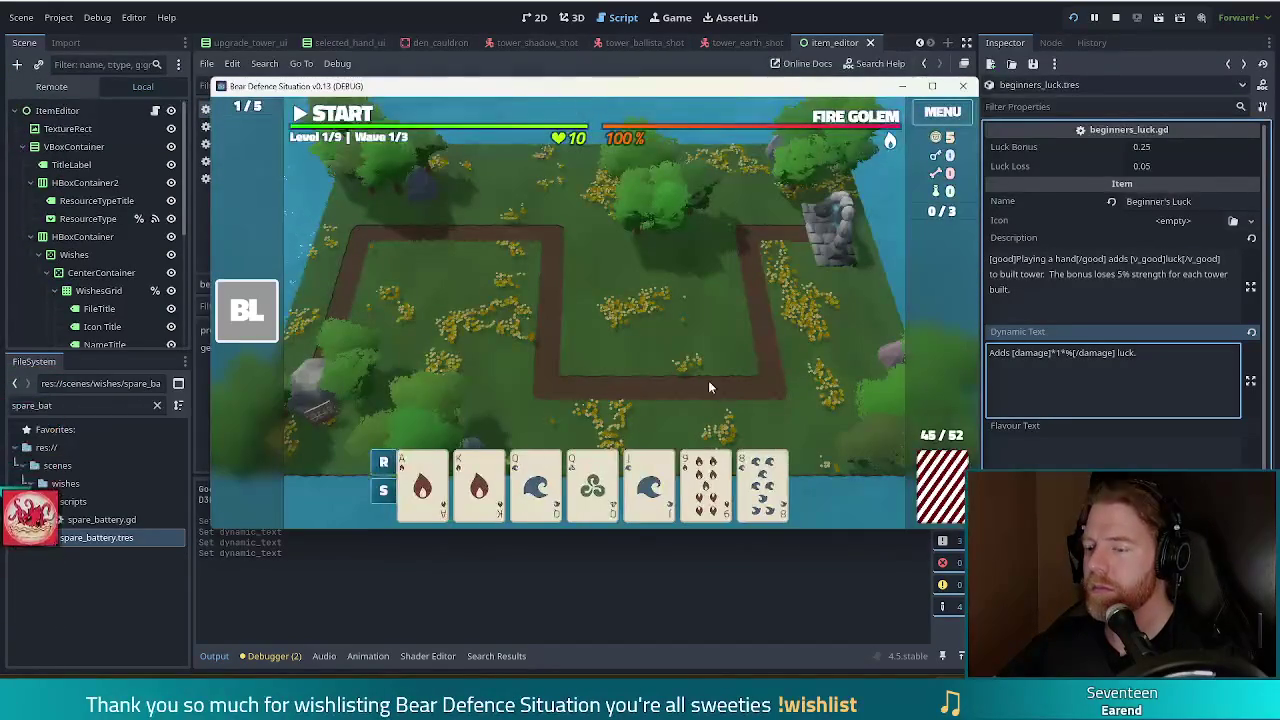
# Play a pair to build a Ballista Tower inside the path's bend and check its stats
pyautogui.click(537, 487)
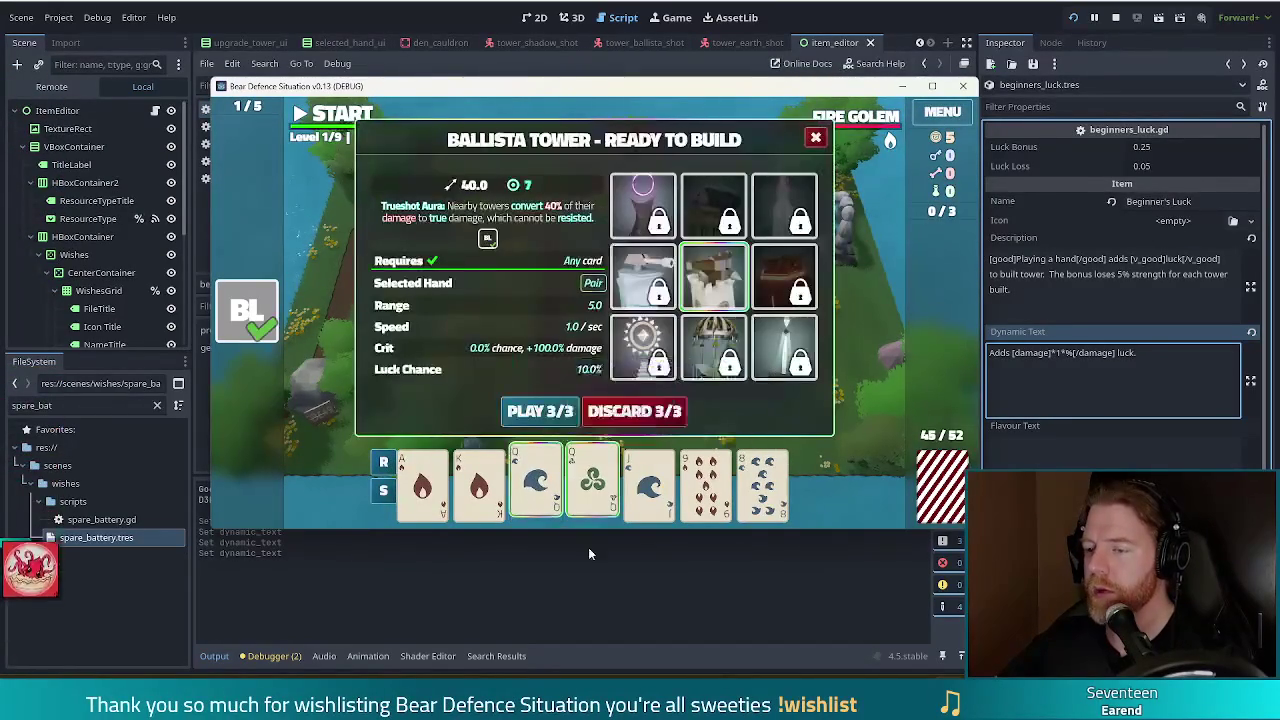
pyautogui.click(535, 409)
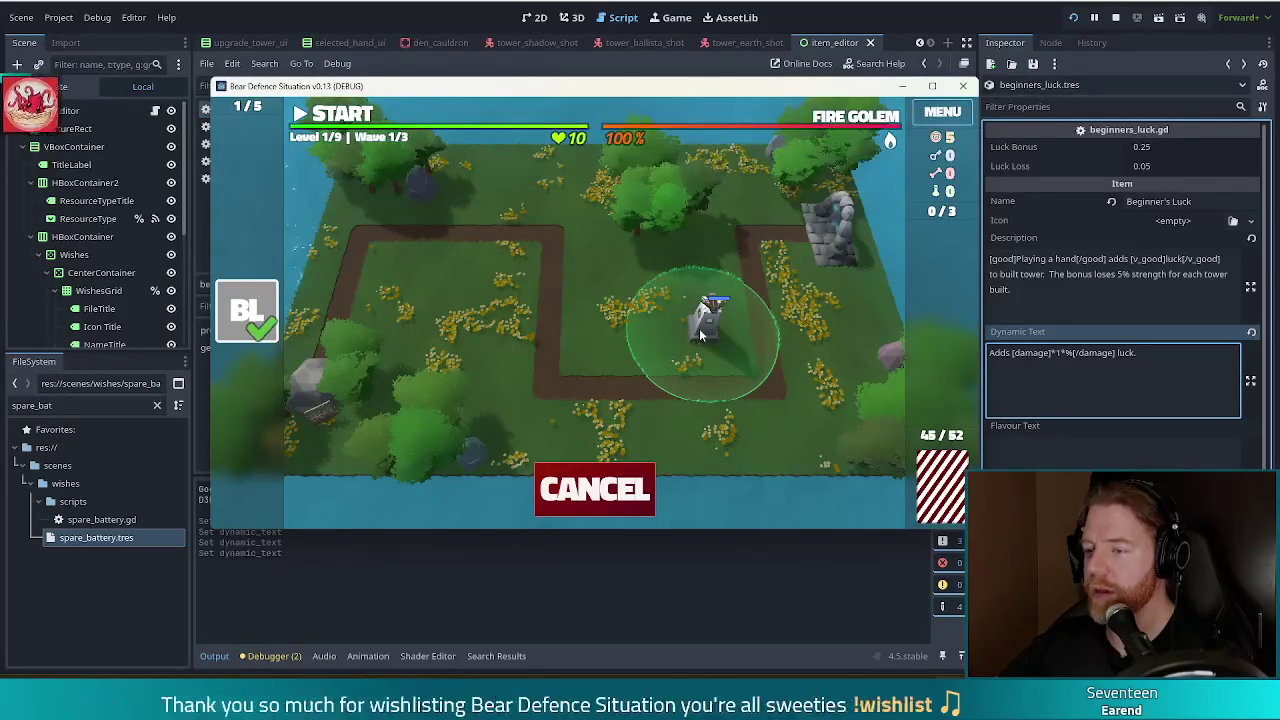
pyautogui.click(699, 328)
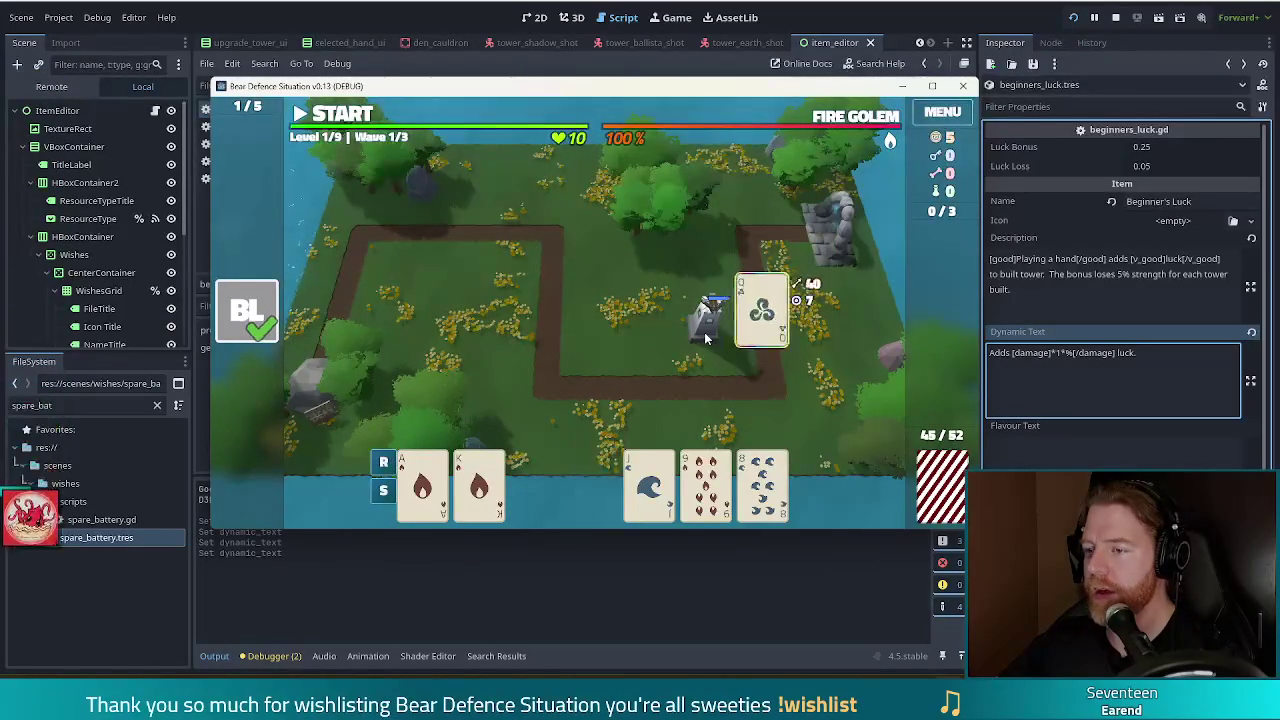
pyautogui.click(704, 332)
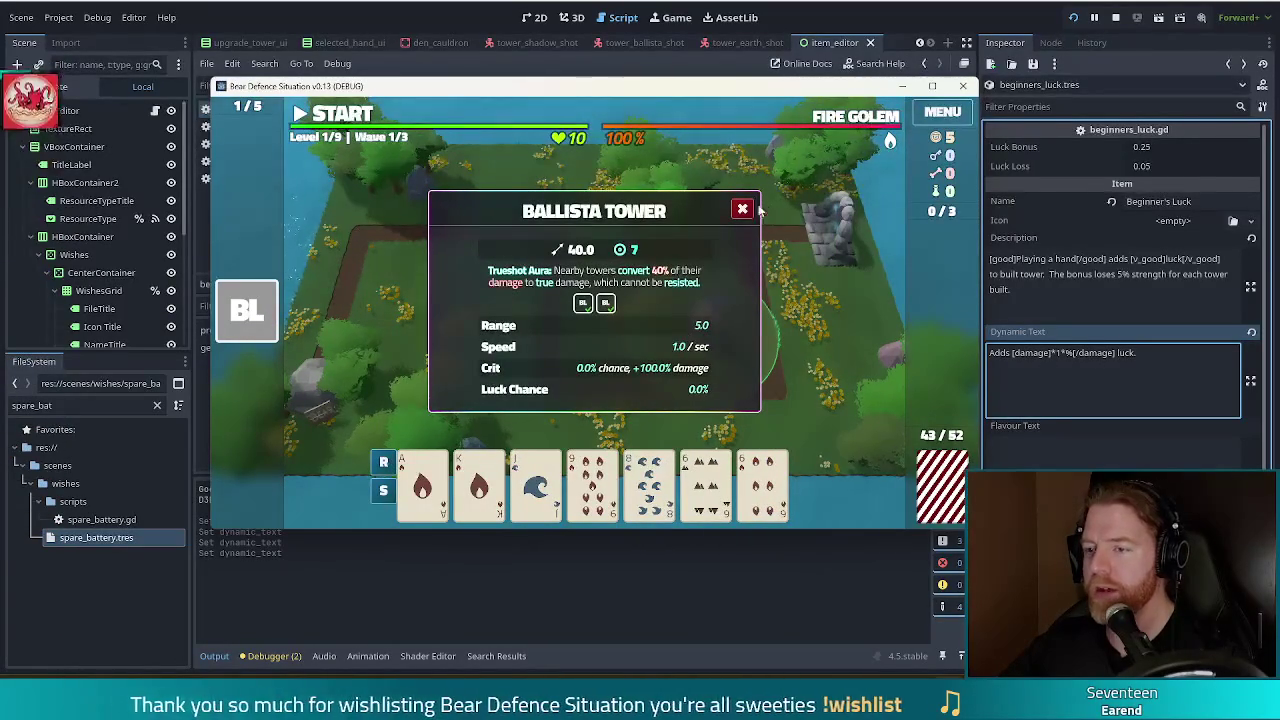
pyautogui.moveTo(257, 305)
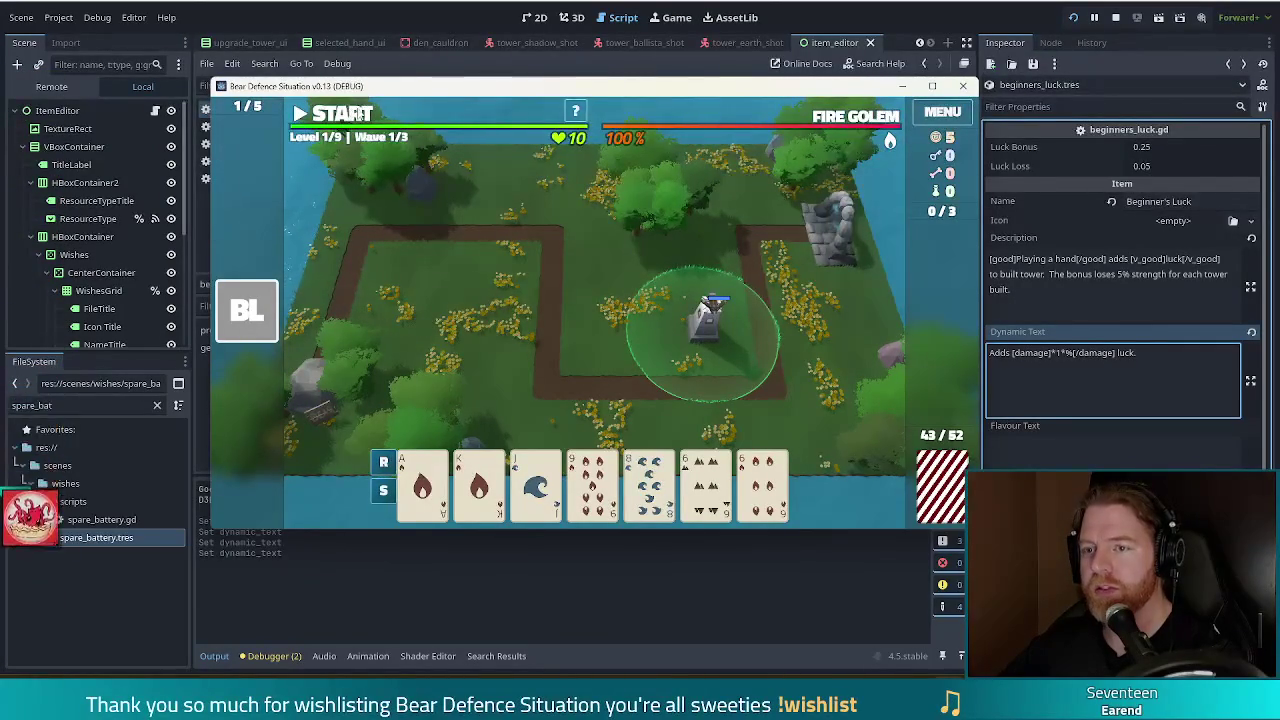
# Start the first wave, recheck the ballista's stats, then stop the game
pyautogui.press('space')
pyautogui.click(703, 328)
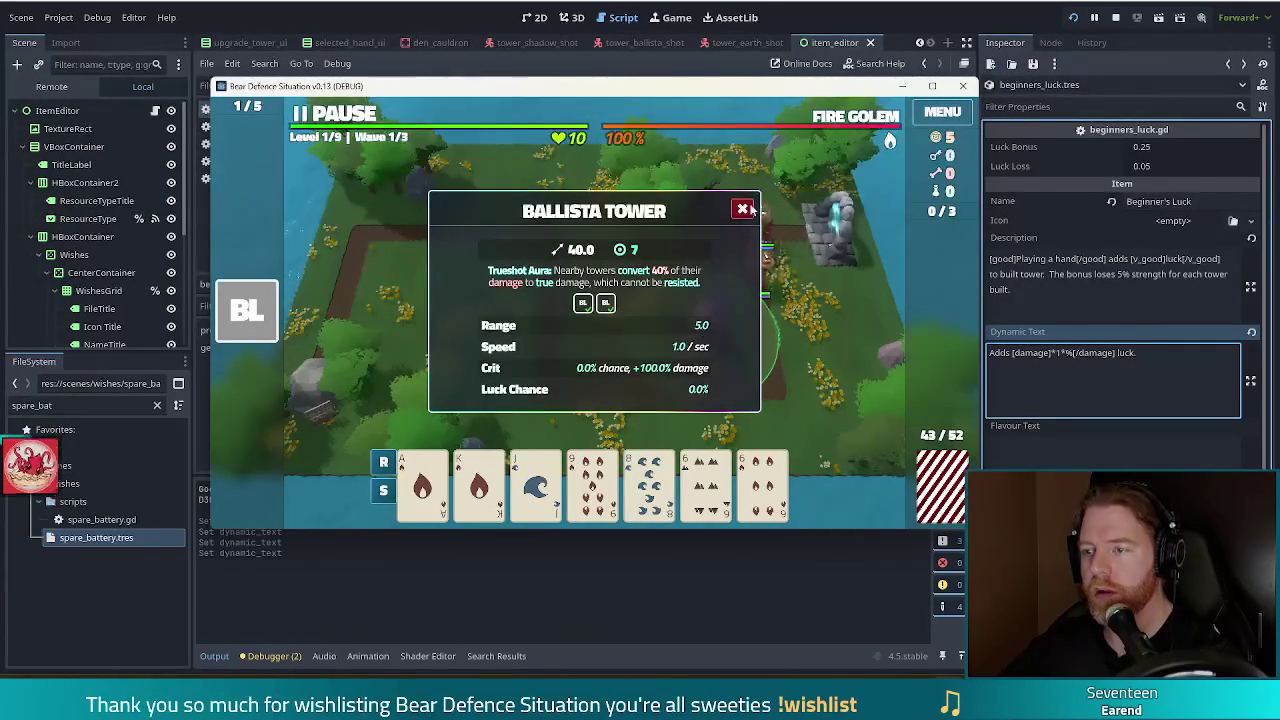
pyautogui.click(655, 285)
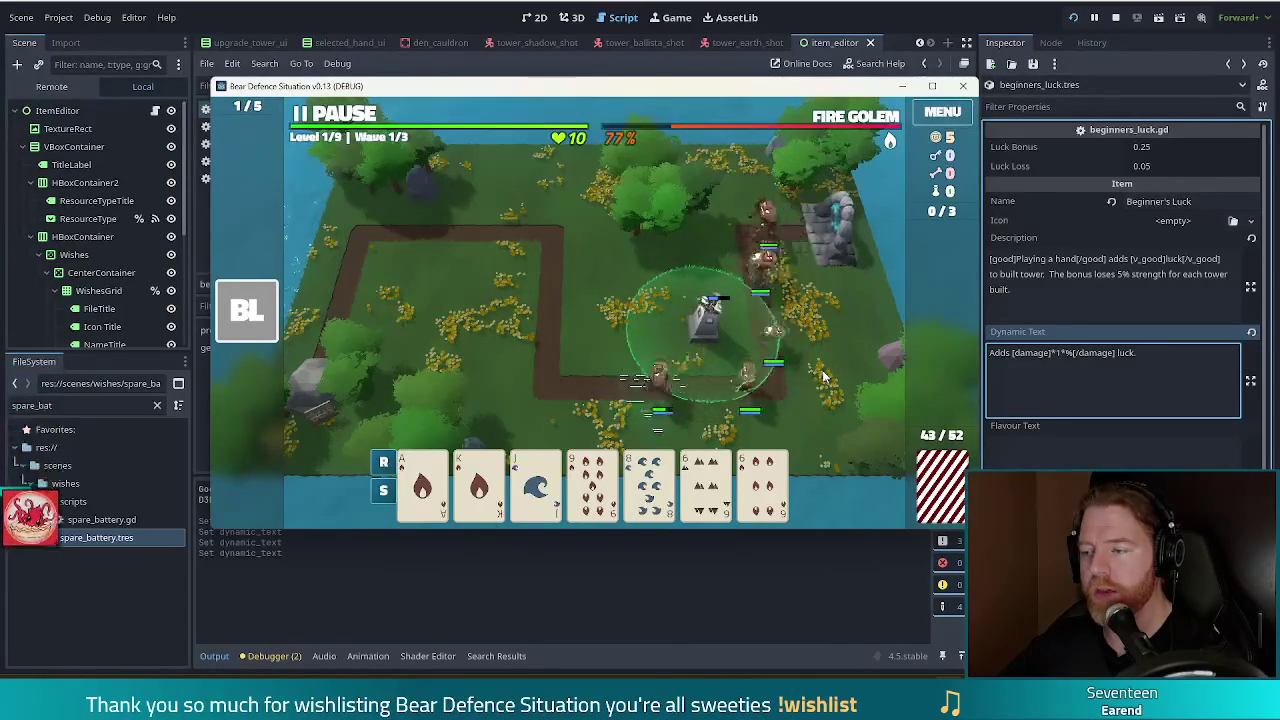
pyautogui.click(1115, 17)
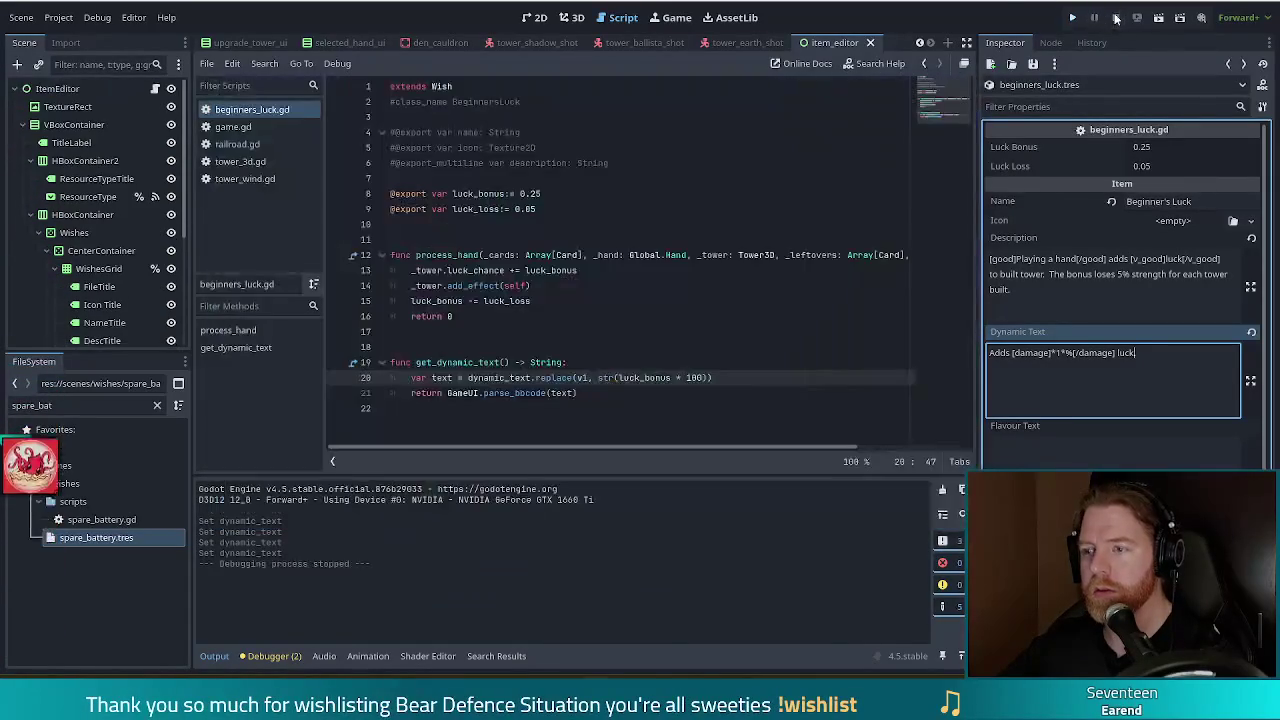
# In beginners_luck.gd, indent 'luck_bonus -= luck_loss' under a new 'if !_preview:' check
pyautogui.click(556, 287)
pyautogui.click(594, 270)
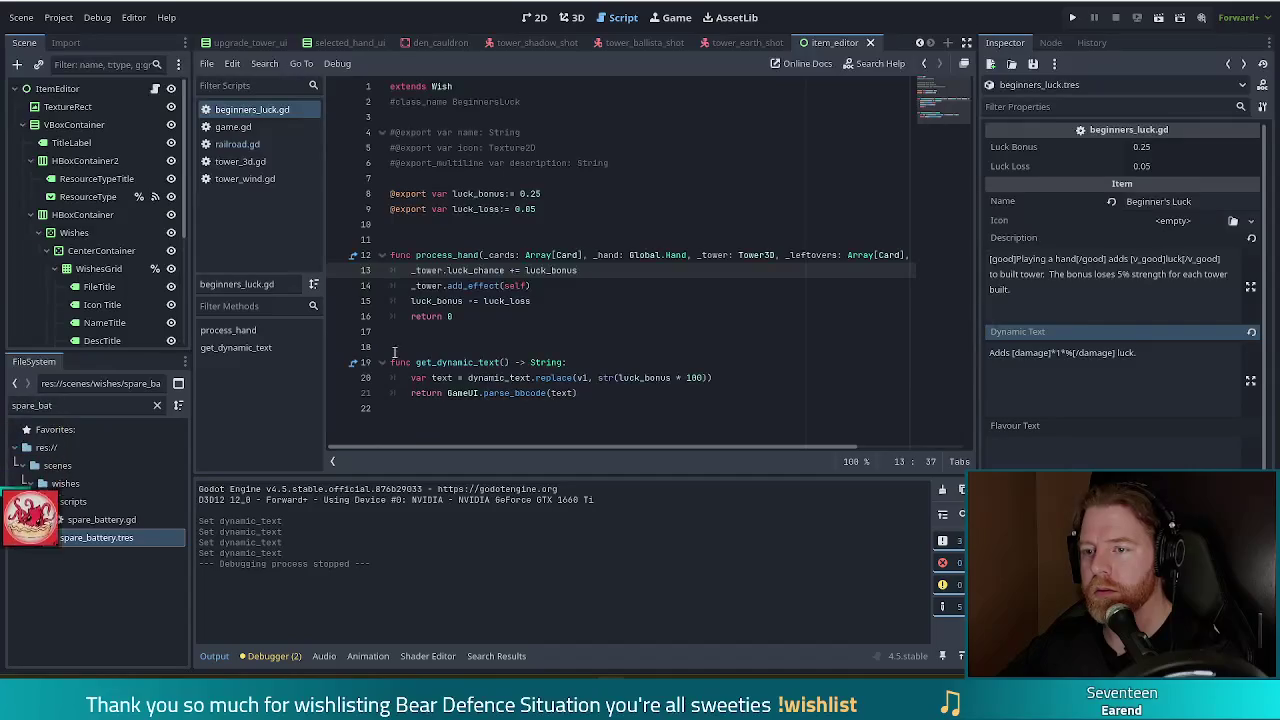
pyautogui.click(548, 302)
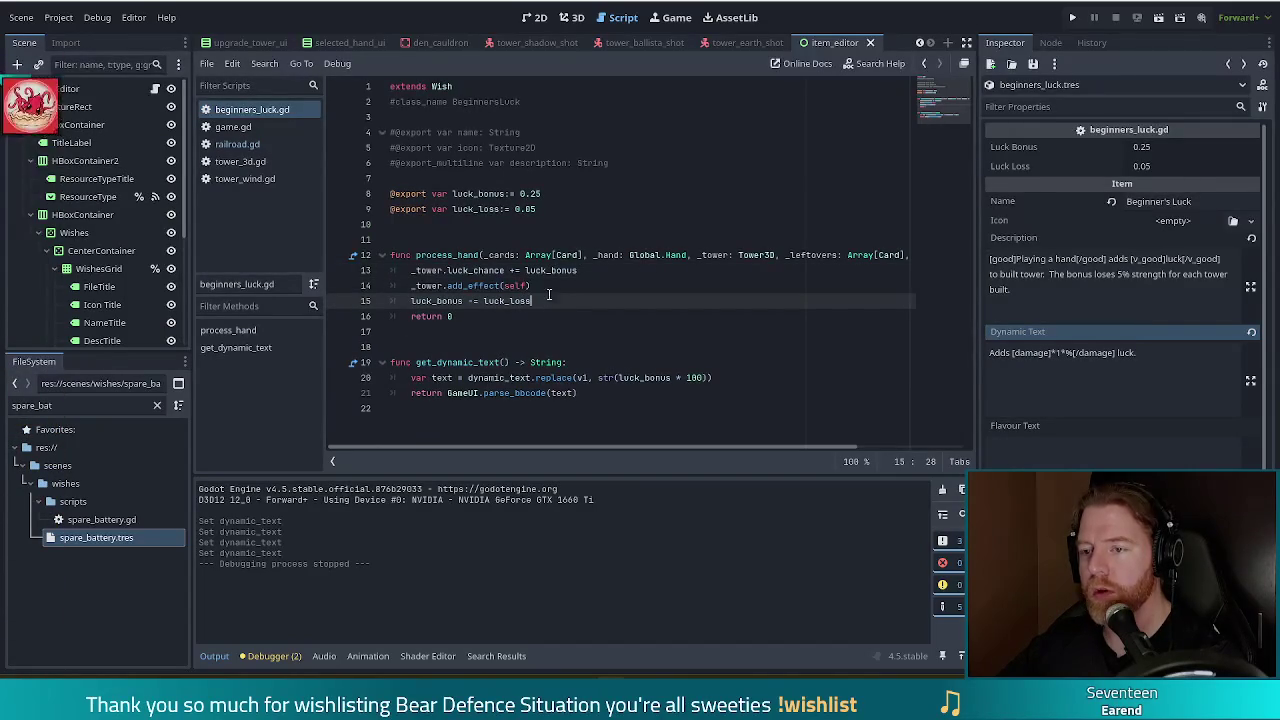
pyautogui.click(552, 286)
pyautogui.press('Return')
pyautogui.write('f l_preview')
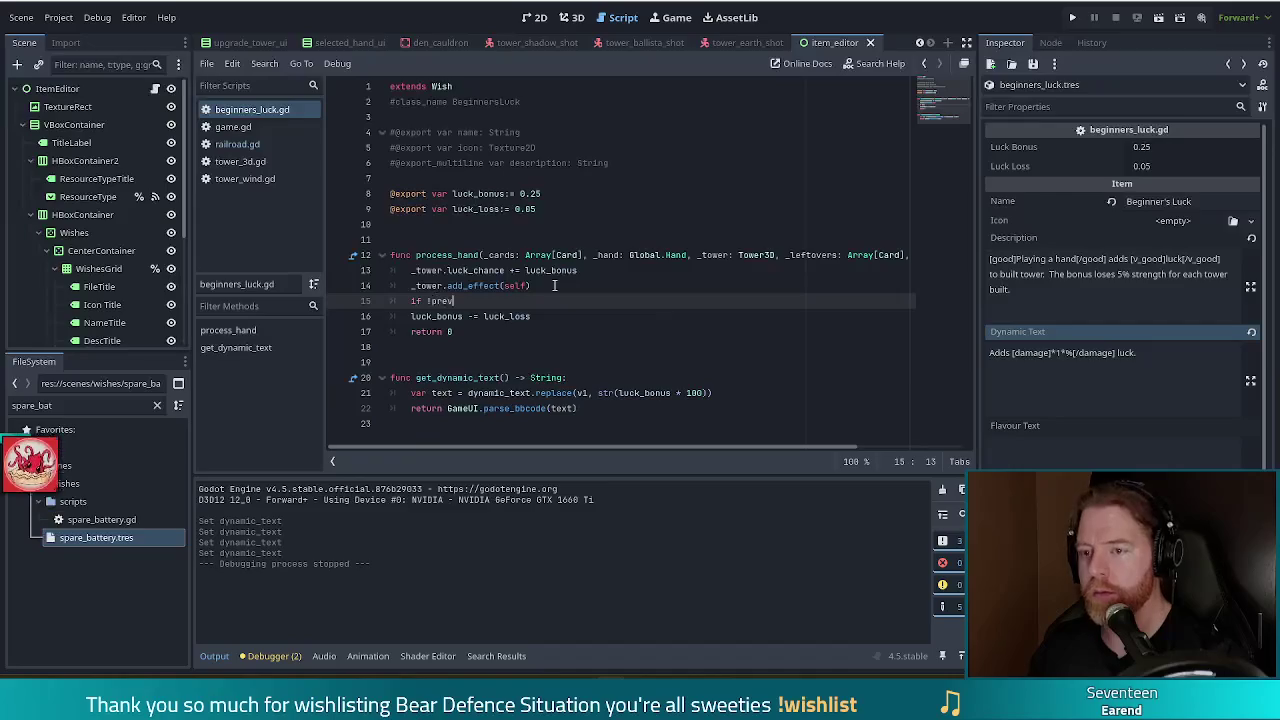
pyautogui.press('Down')
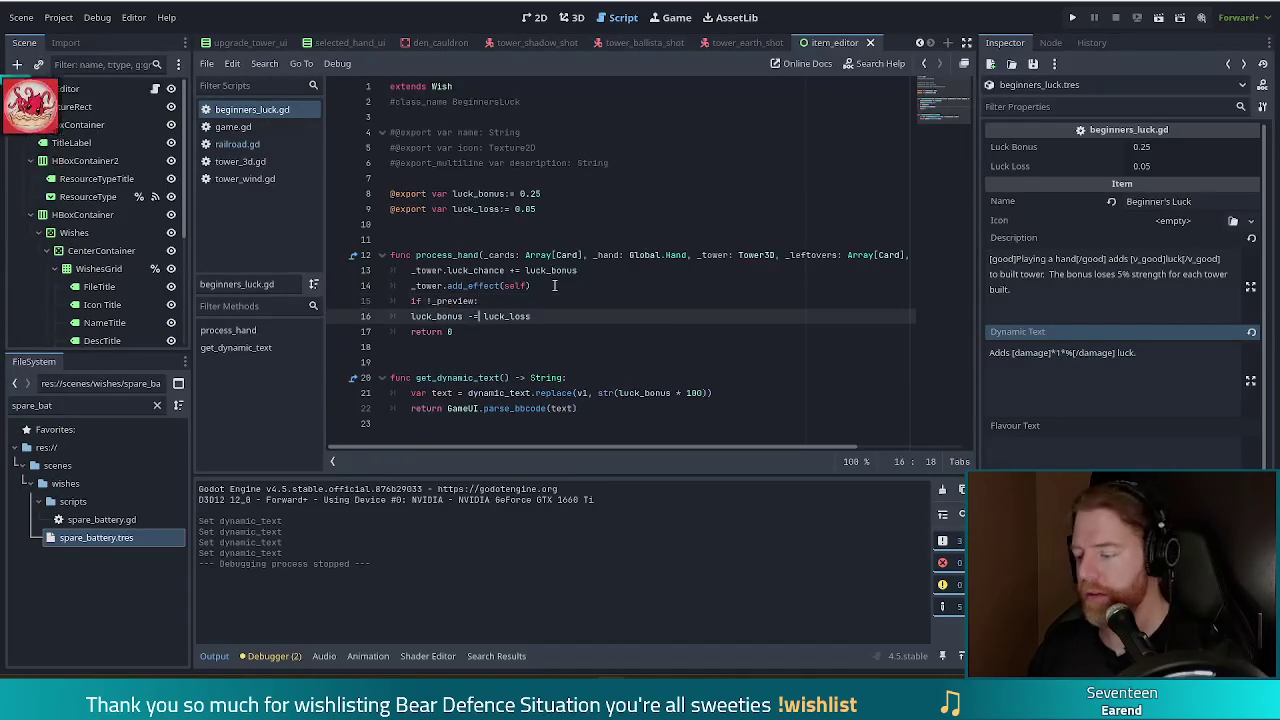
pyautogui.press('Home')
pyautogui.press('Tab')
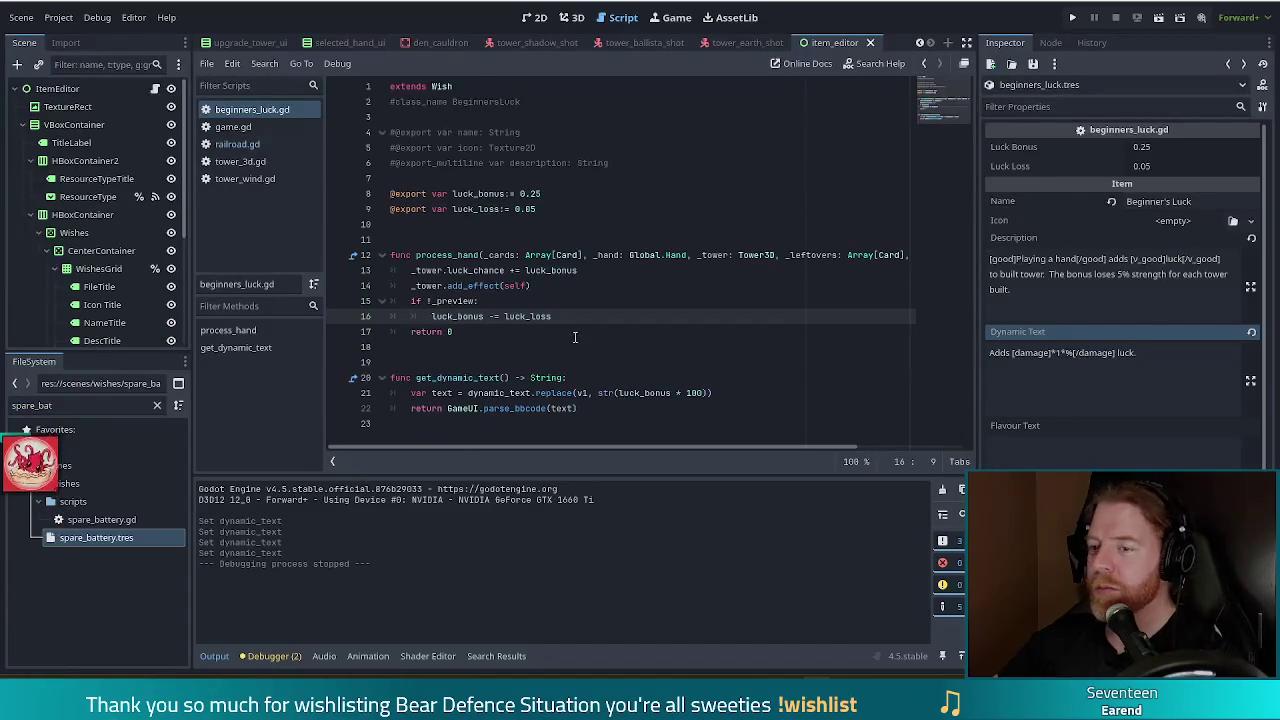
pyautogui.press('Down')
pyautogui.press('End')
# Run the game, start a new game, reposition its window, and open the debug console
pyautogui.click(1072, 17)
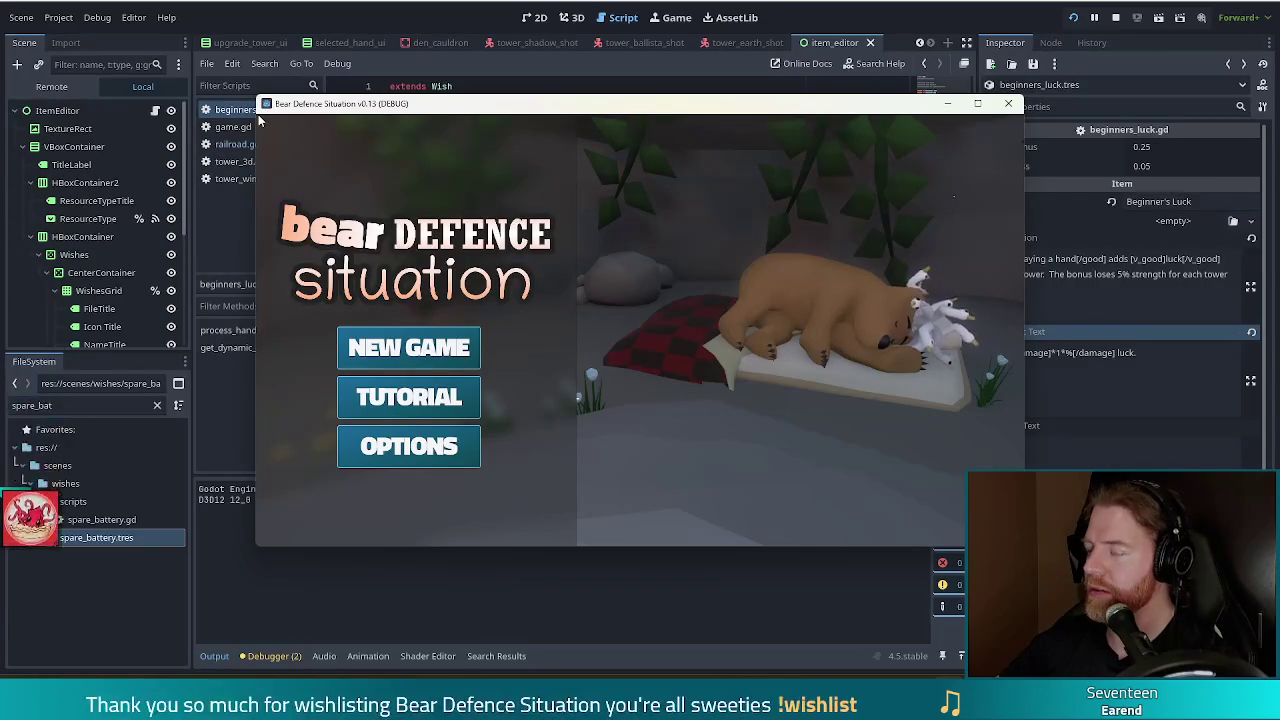
pyautogui.click(425, 335)
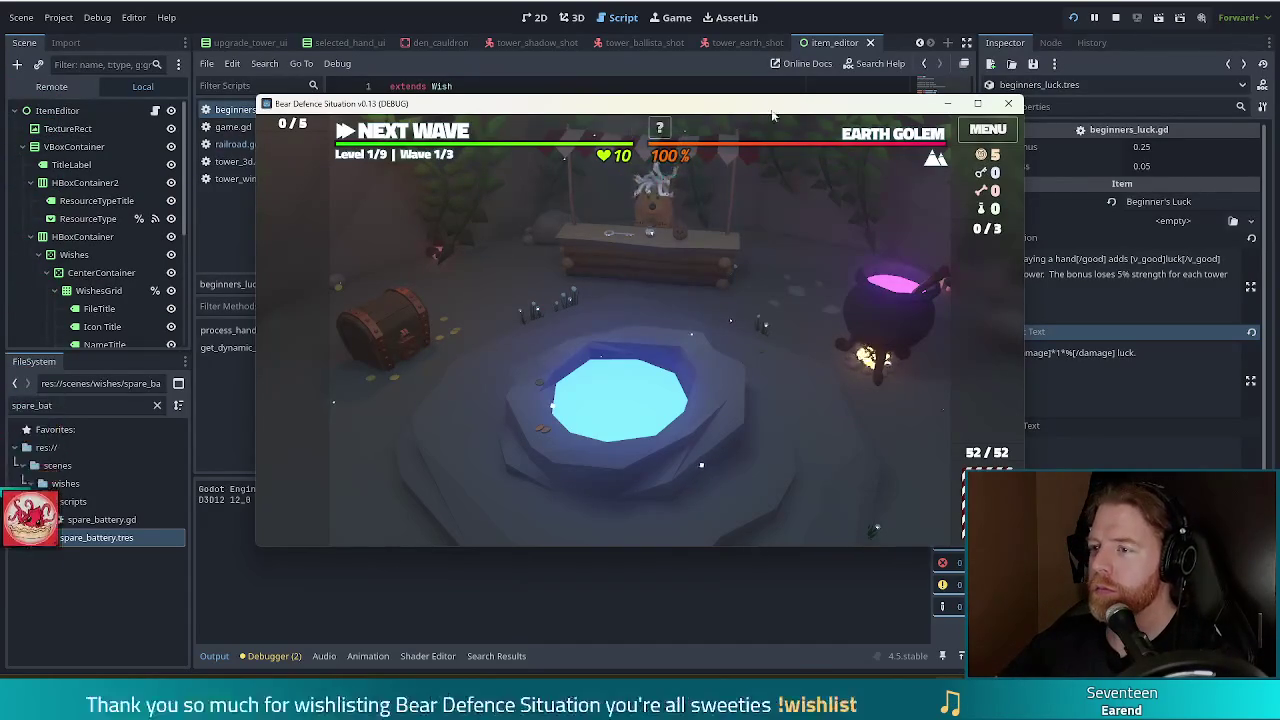
pyautogui.moveTo(770, 107); pyautogui.dragTo(718, 90)
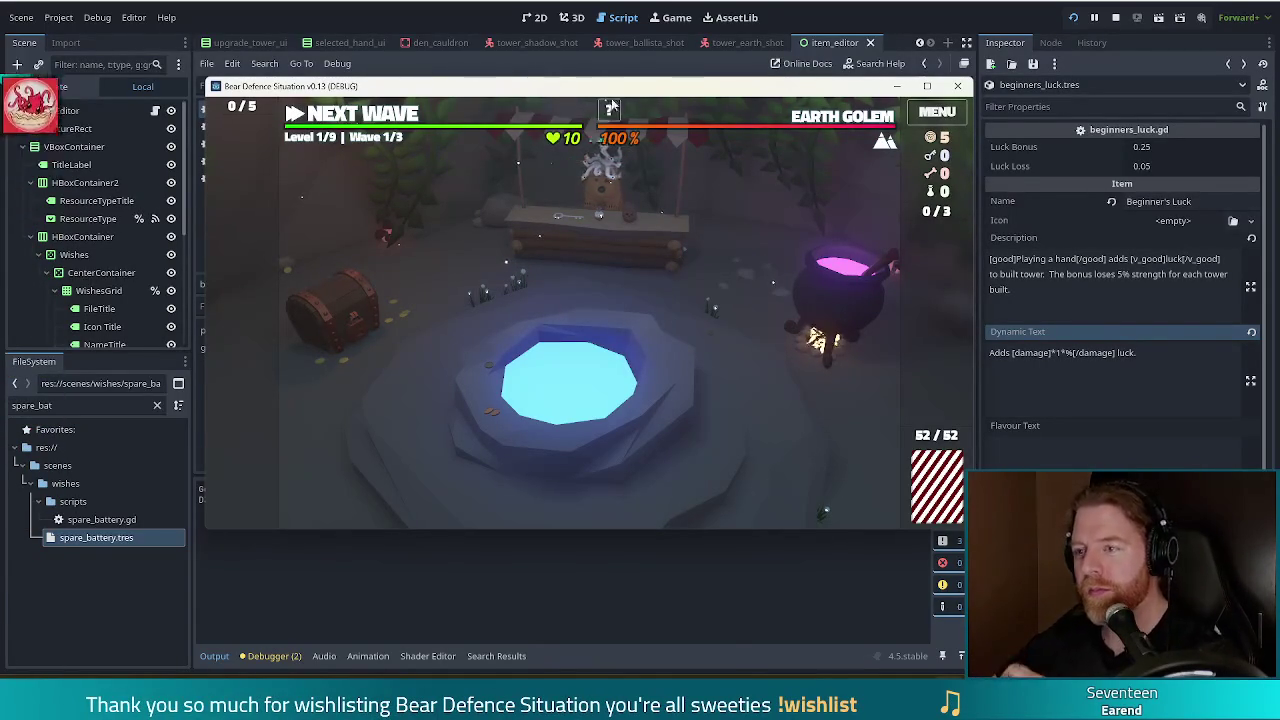
pyautogui.press('`')
# Enter add_wish beginners_luck in the console, check its 25.0% luck card, and start the level
pyautogui.write('add-')
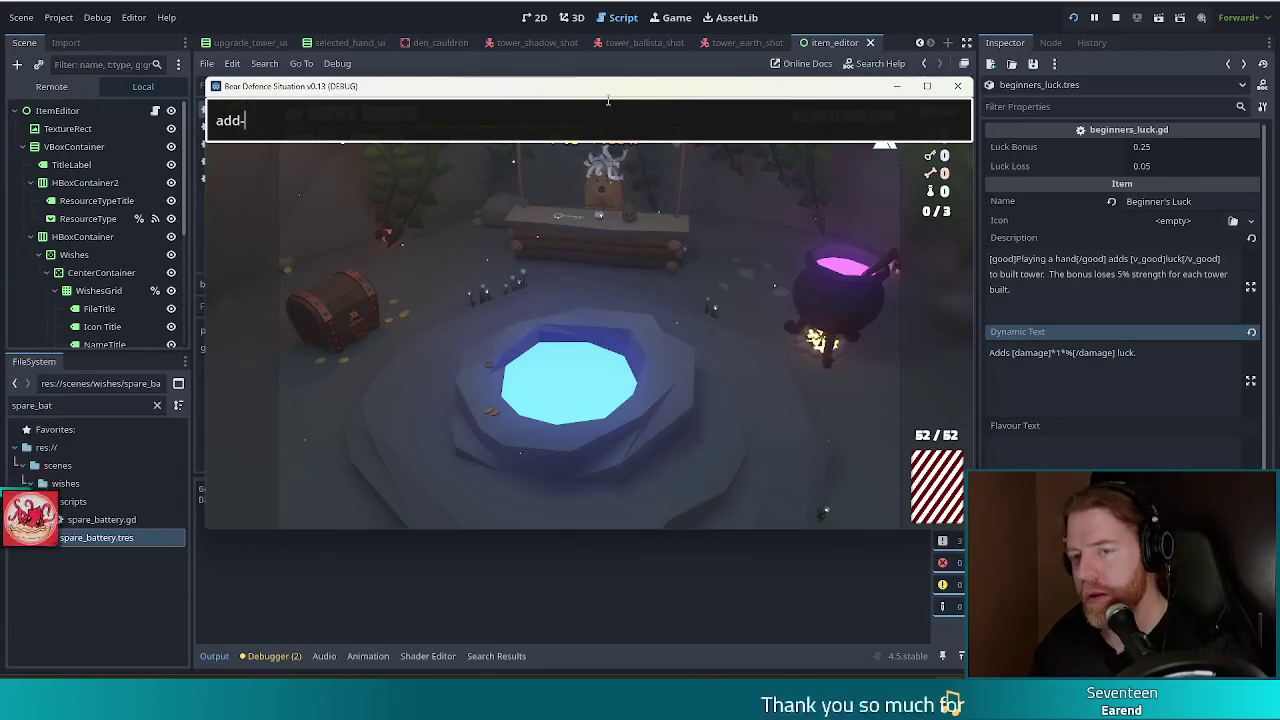
pyautogui.write('w')
pyautogui.press('BackSpace')
pyautogui.press('BackSpace')
pyautogui.write('_wish')
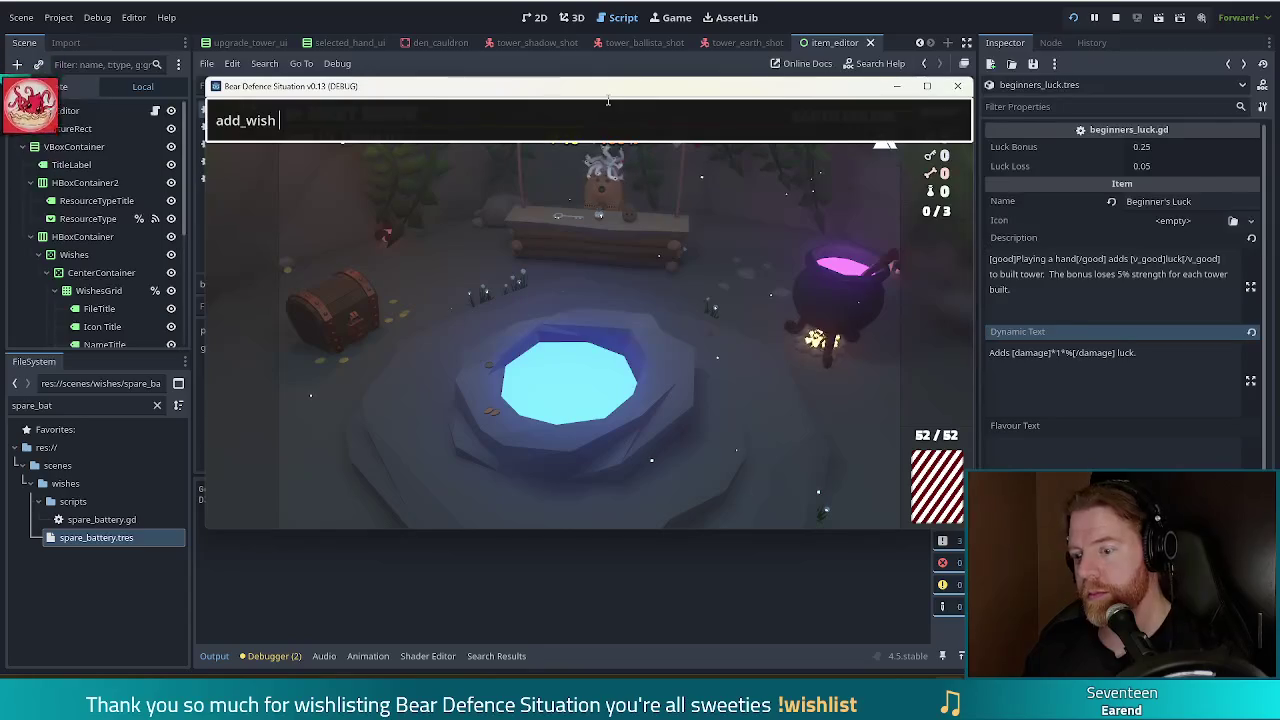
pyautogui.write('be')
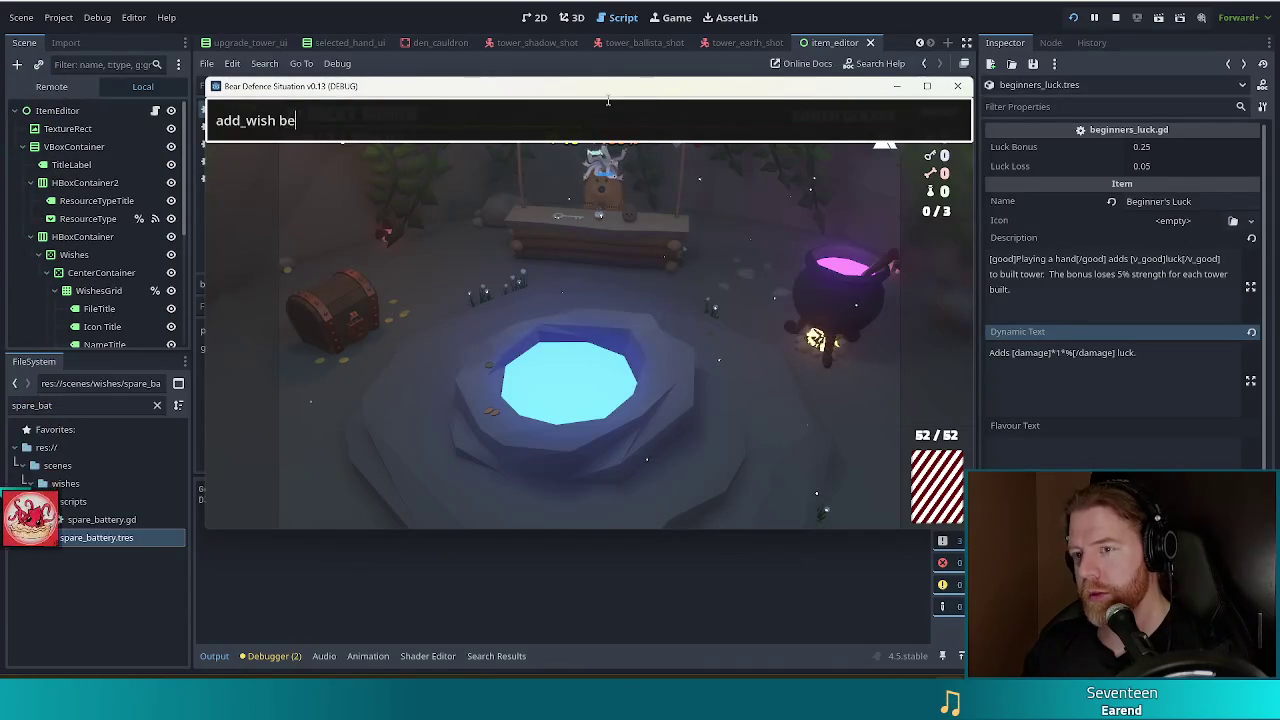
pyautogui.write('ginners_luck')
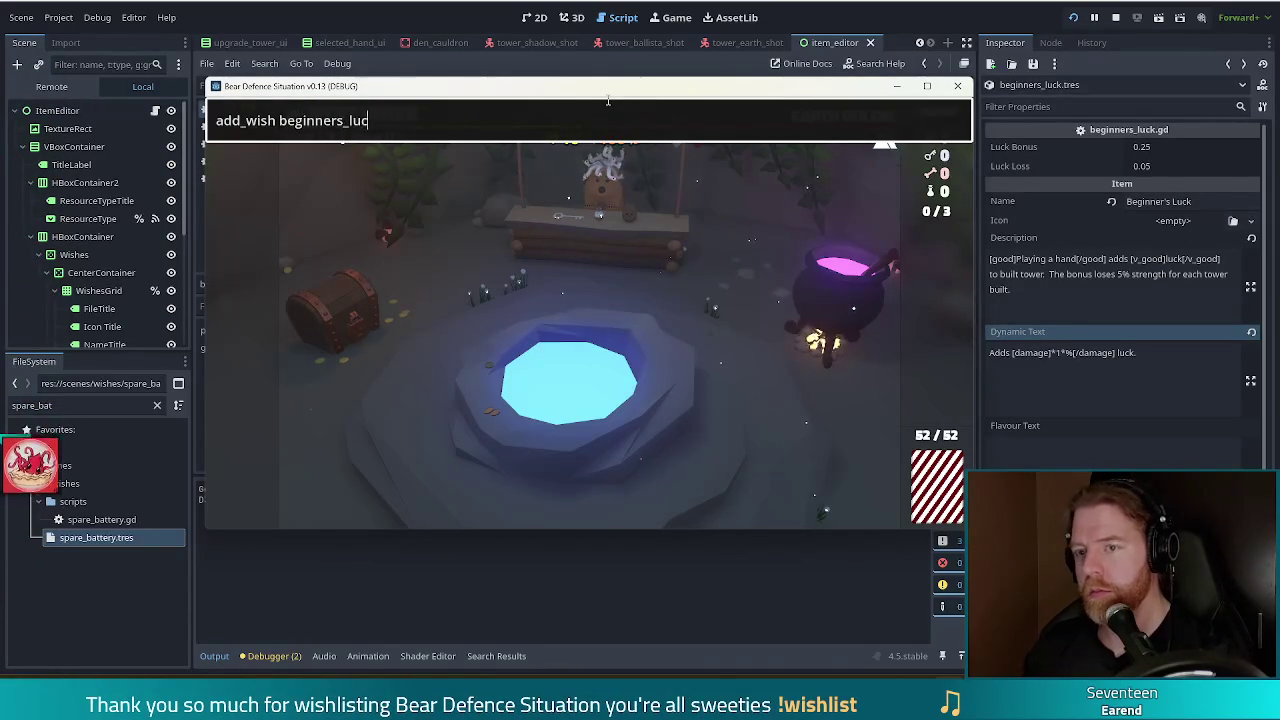
pyautogui.press('Return')
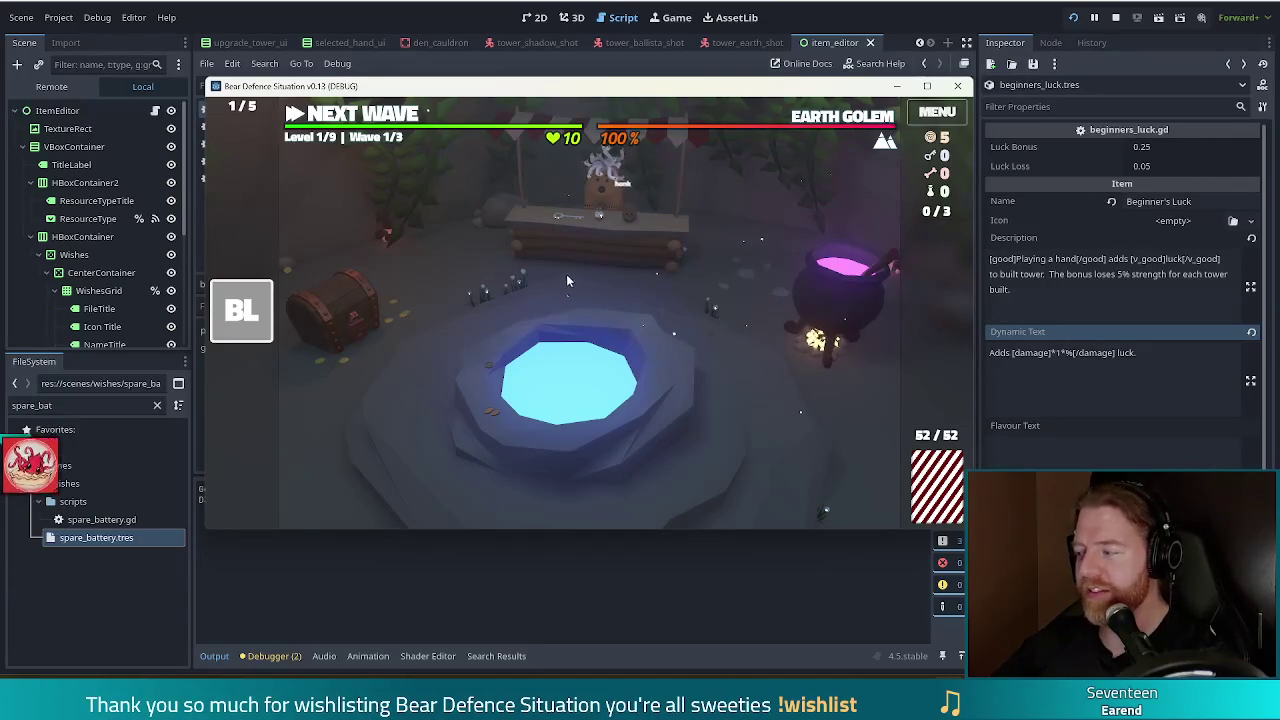
pyautogui.moveTo(253, 323)
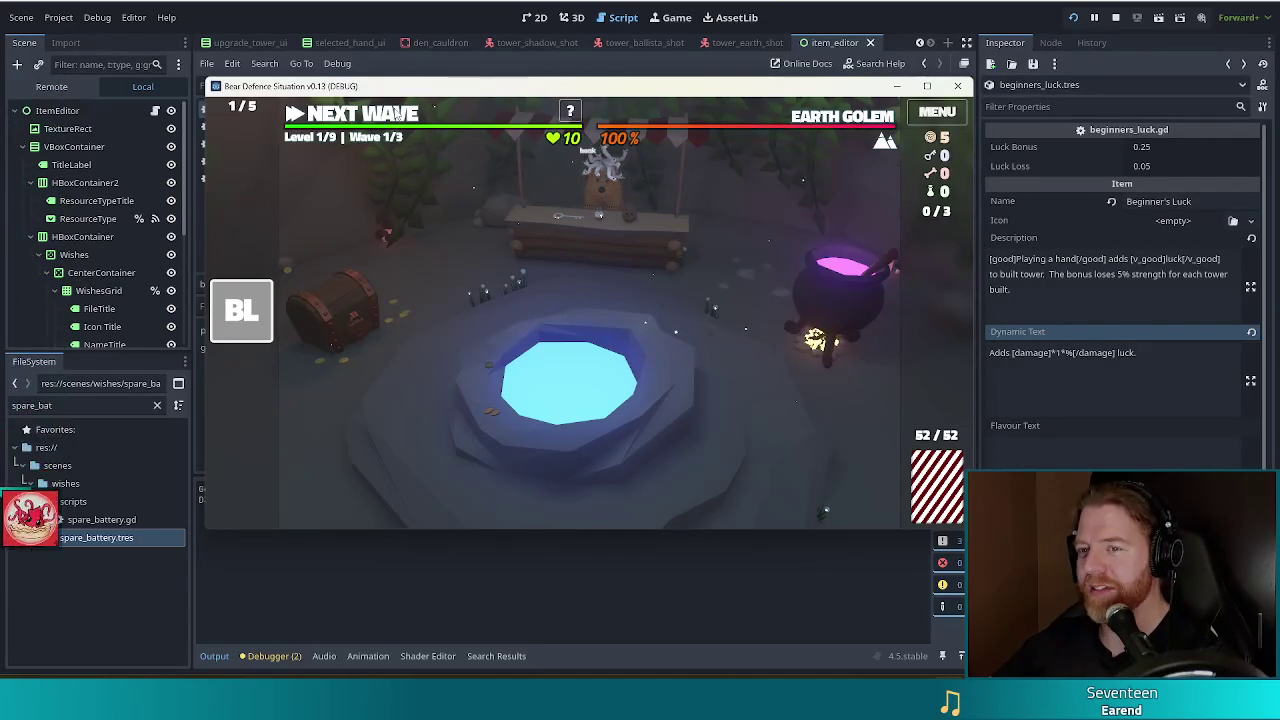
pyautogui.click(390, 114)
# Play three 2 cards to place a ballista inside the path loop, then inspect its stats
pyautogui.moveTo(240, 310)
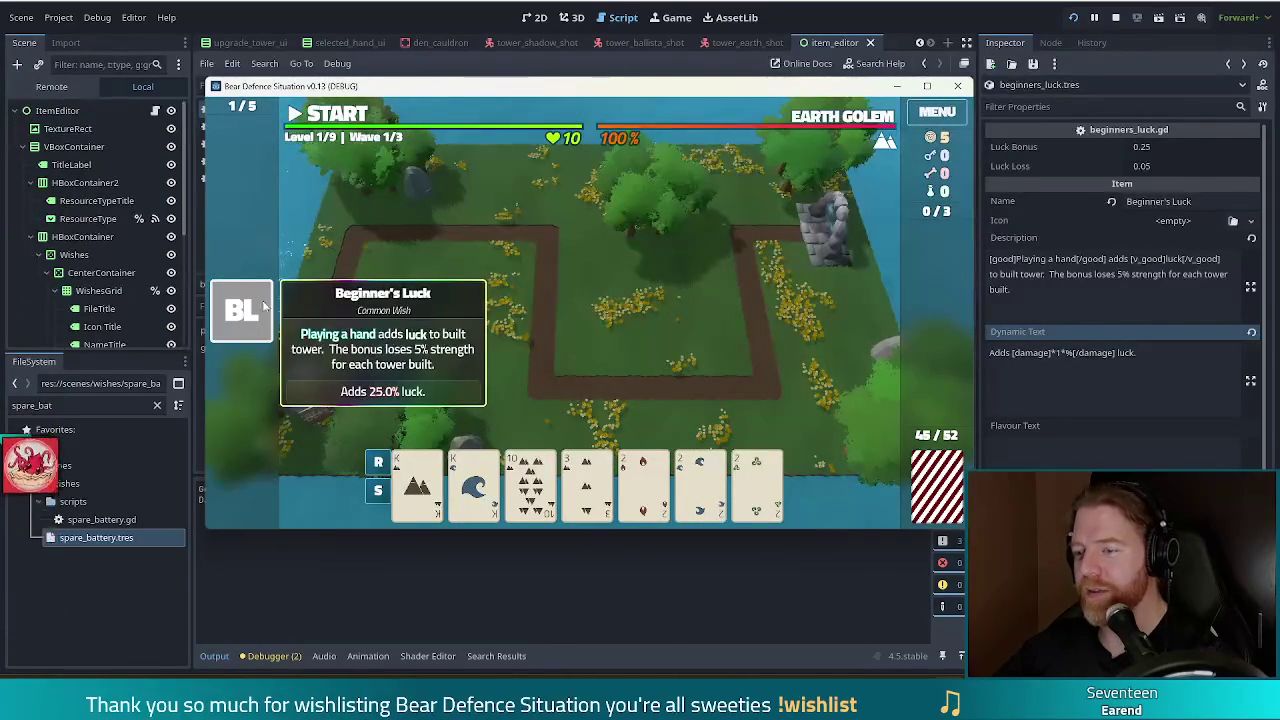
pyautogui.click(643, 485)
pyautogui.click(700, 485)
pyautogui.click(757, 485)
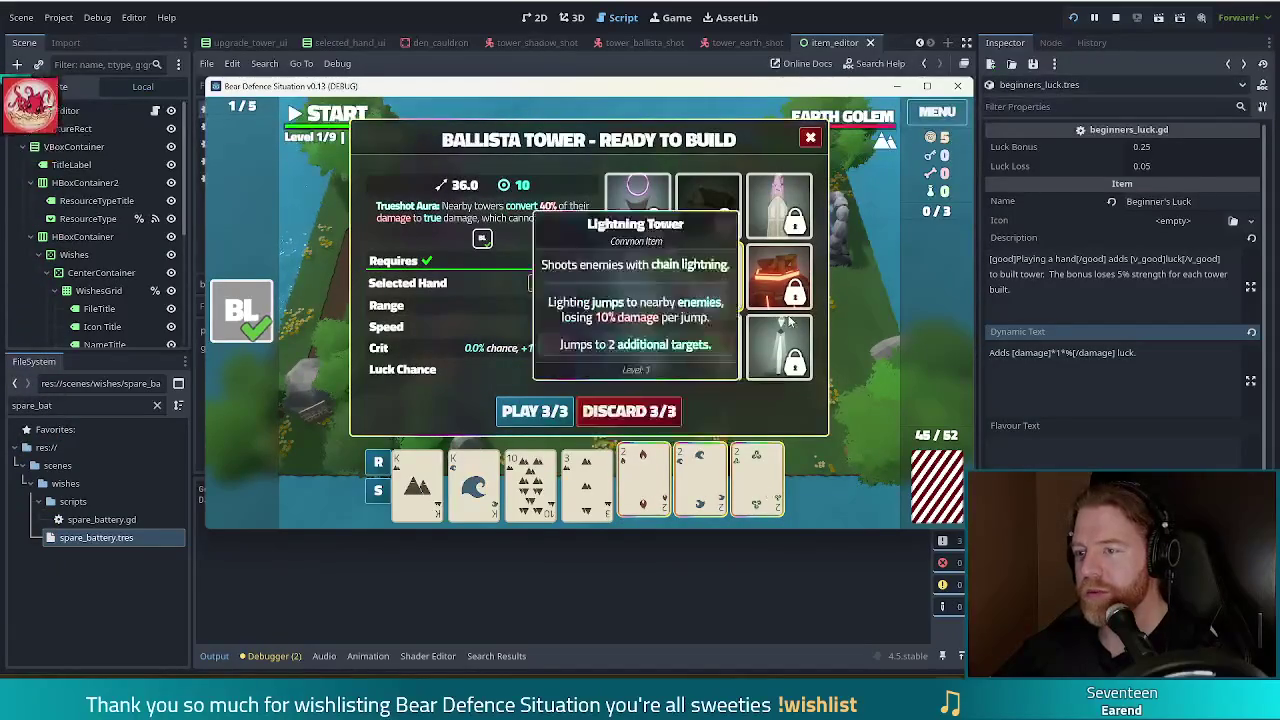
pyautogui.click(534, 411)
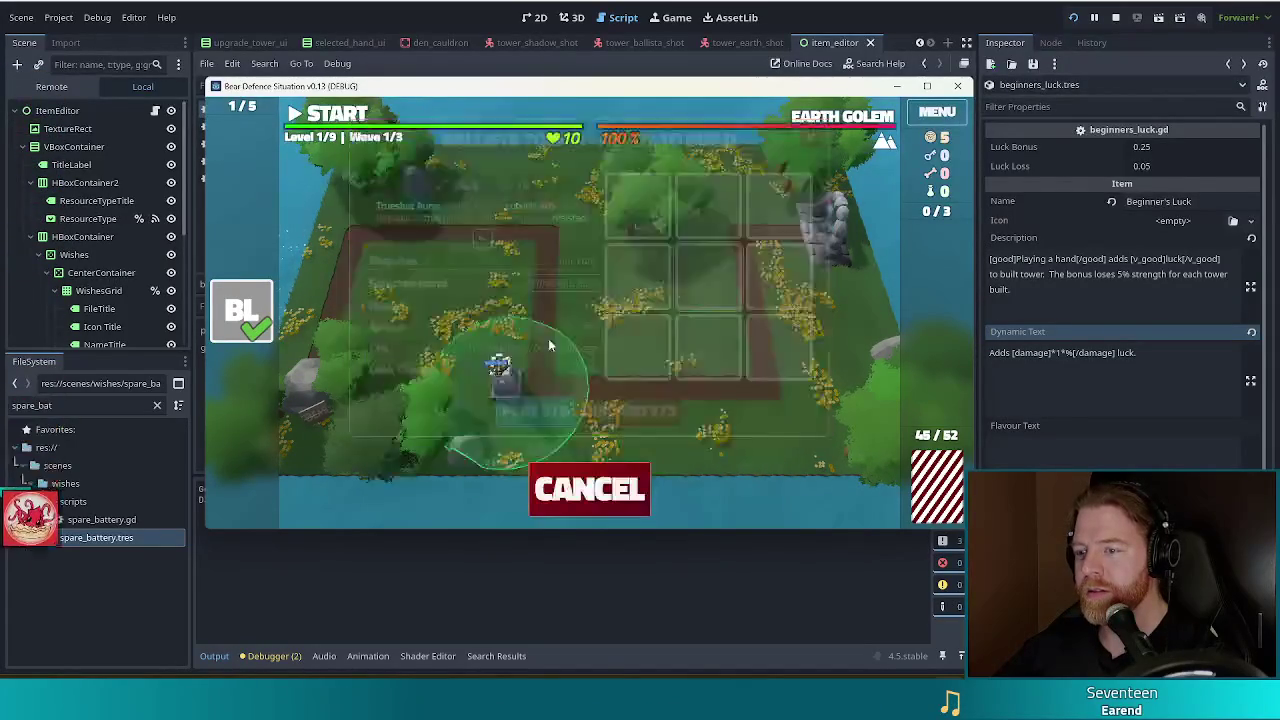
pyautogui.click(705, 300)
pyautogui.moveTo(243, 312)
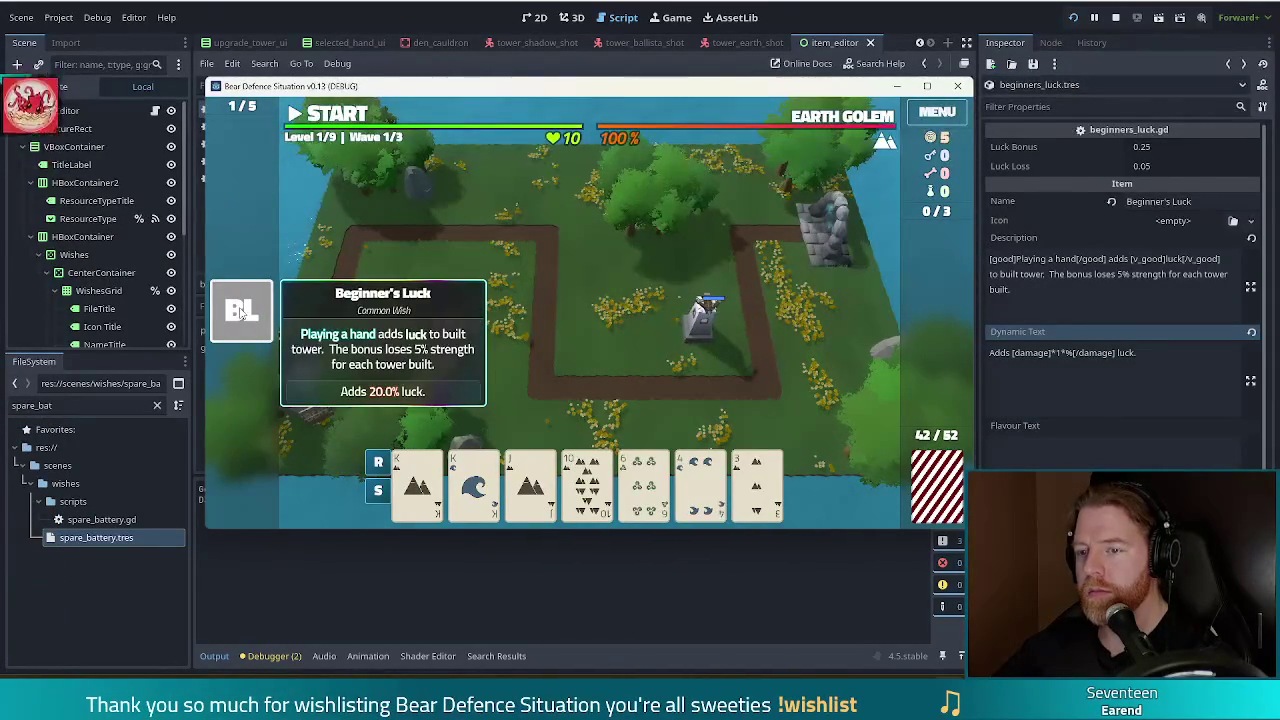
pyautogui.click(703, 318)
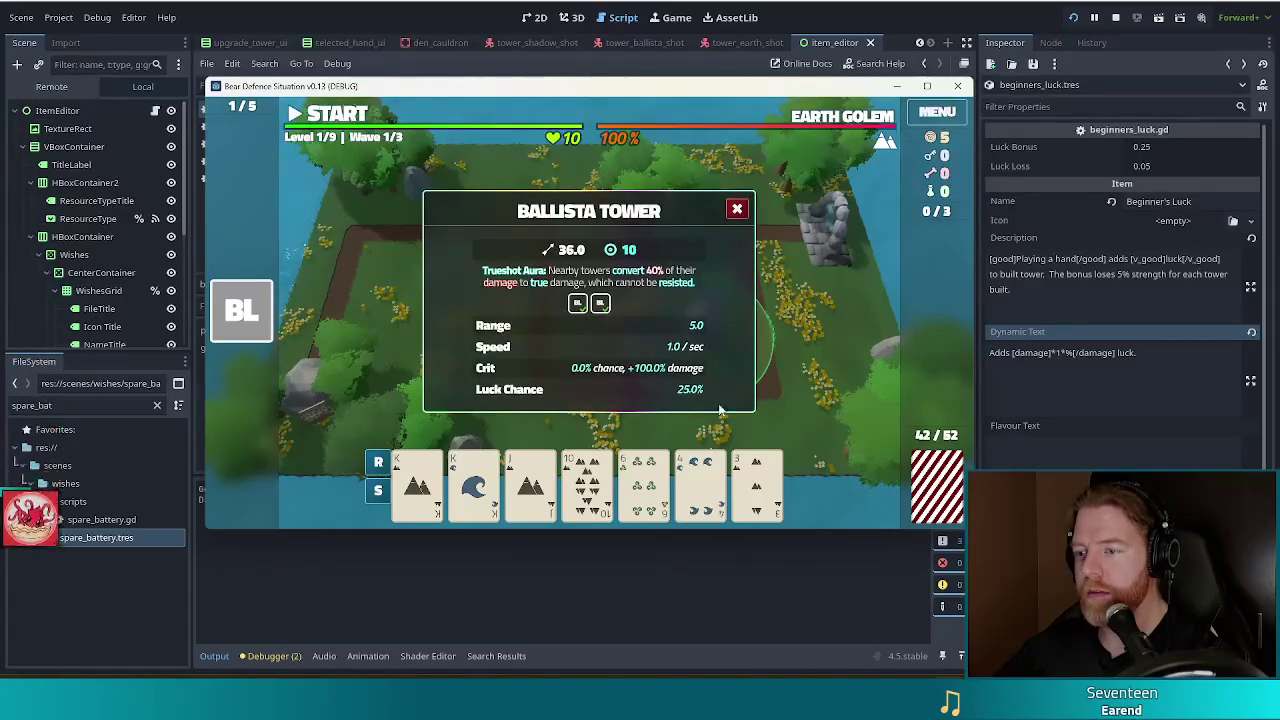
pyautogui.click(737, 209)
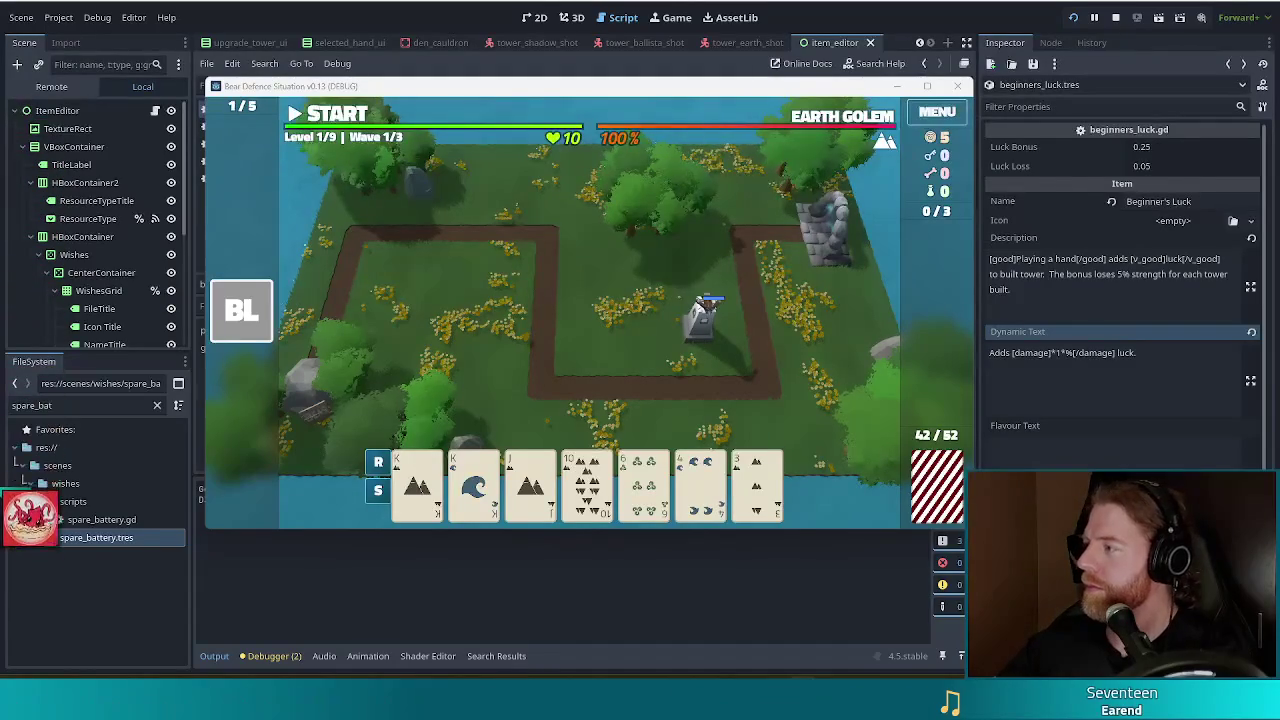
# Play wave 1 to completion and continue to wave 2 of 3
pyautogui.press('space')
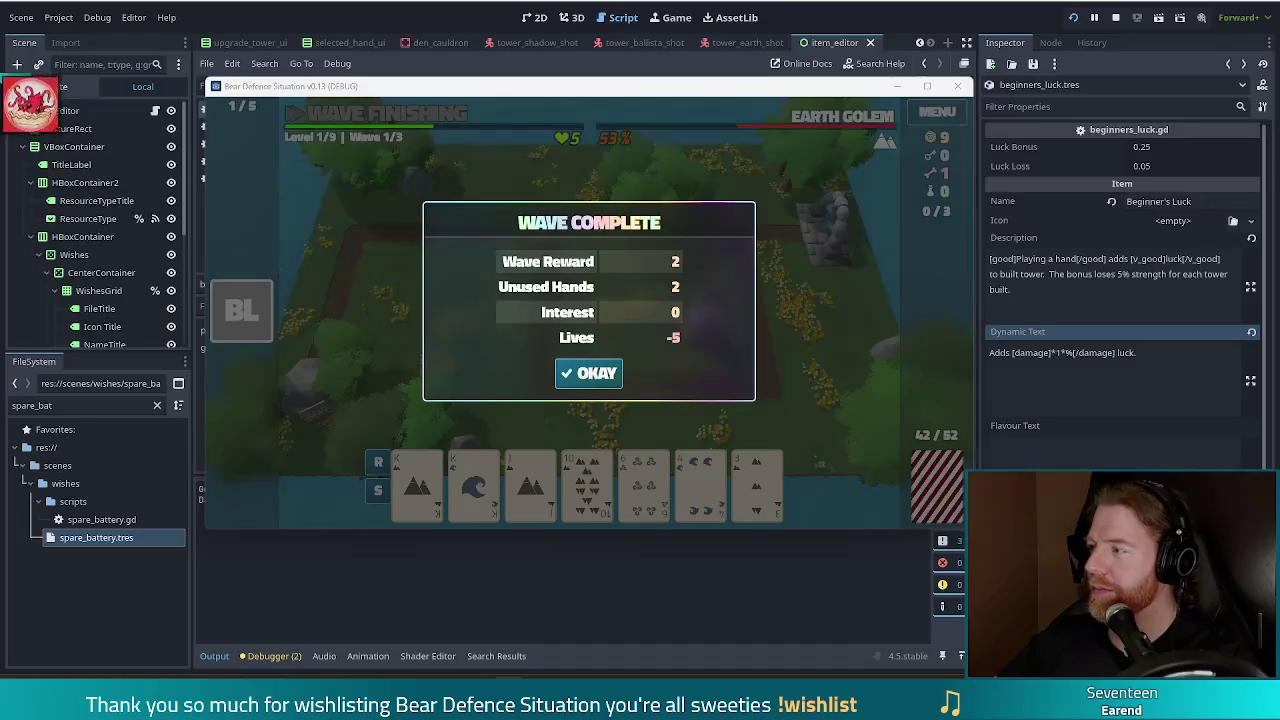
pyautogui.click(589, 373)
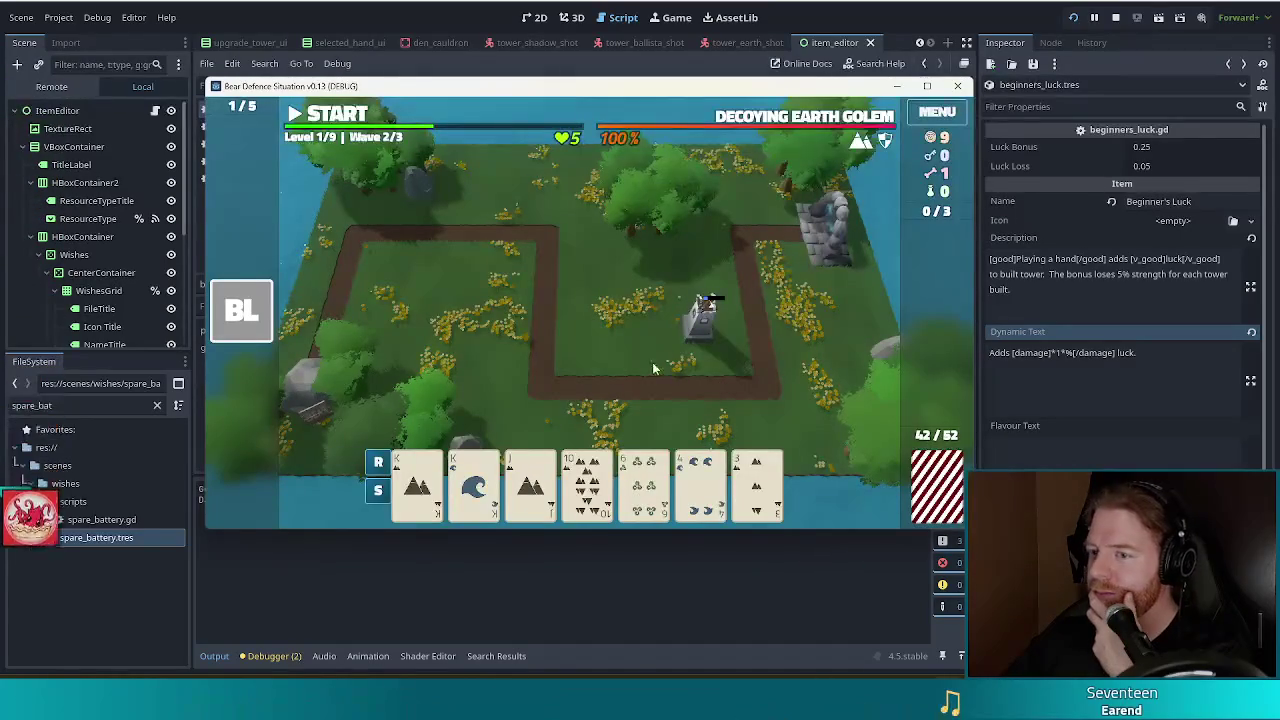
# Check the Beginner's Luck luck value, then recall 'add_wish beginners_luck' in the debug console
pyautogui.moveTo(250, 326)
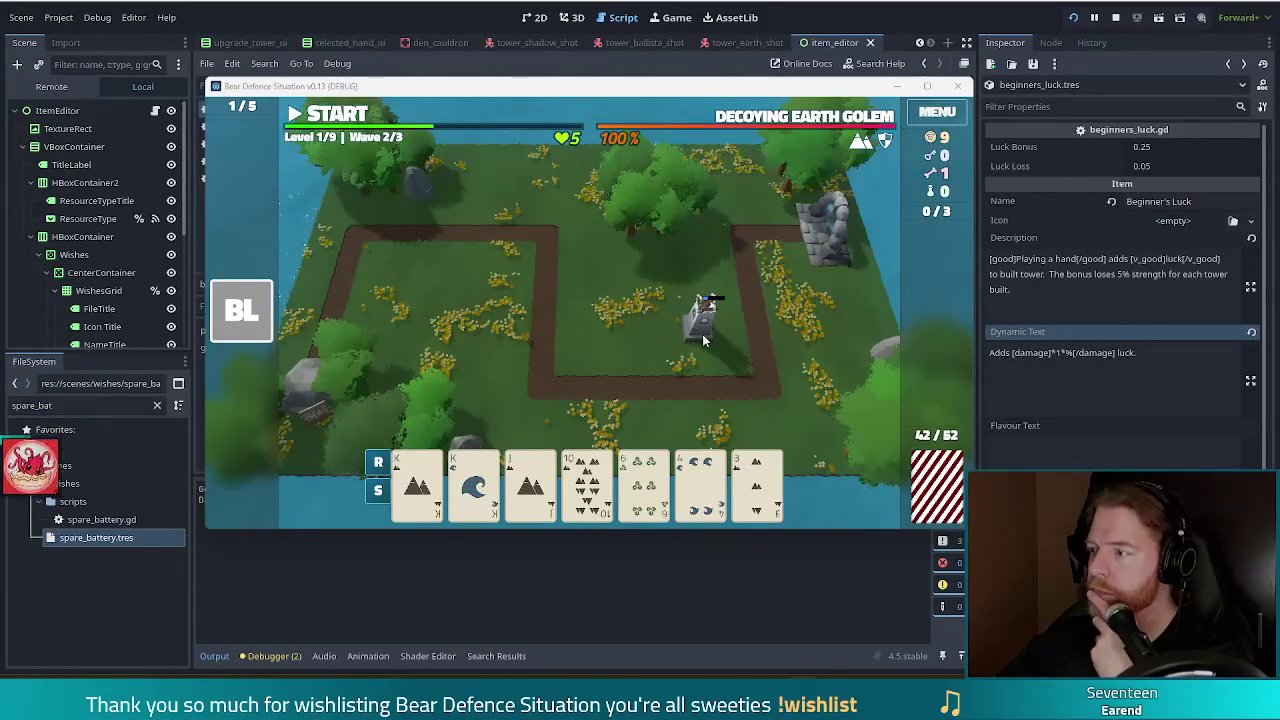
pyautogui.moveTo(257, 314)
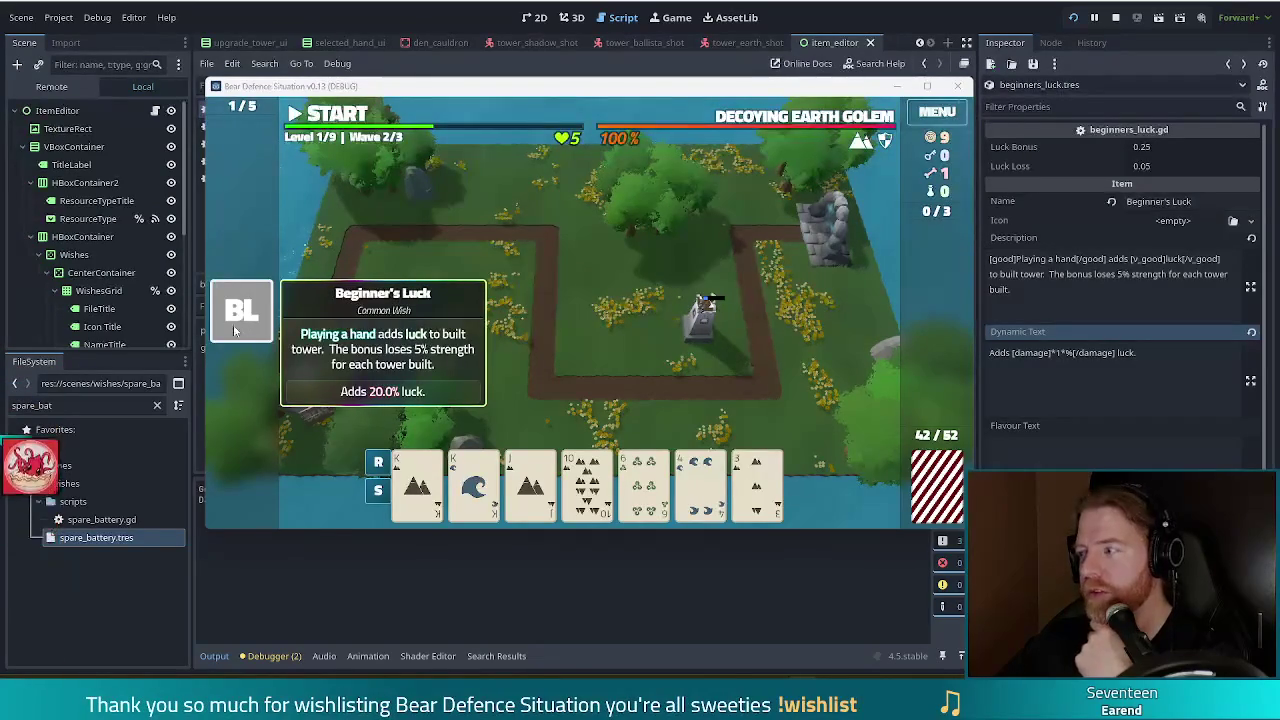
pyautogui.press('`')
pyautogui.press('Up')
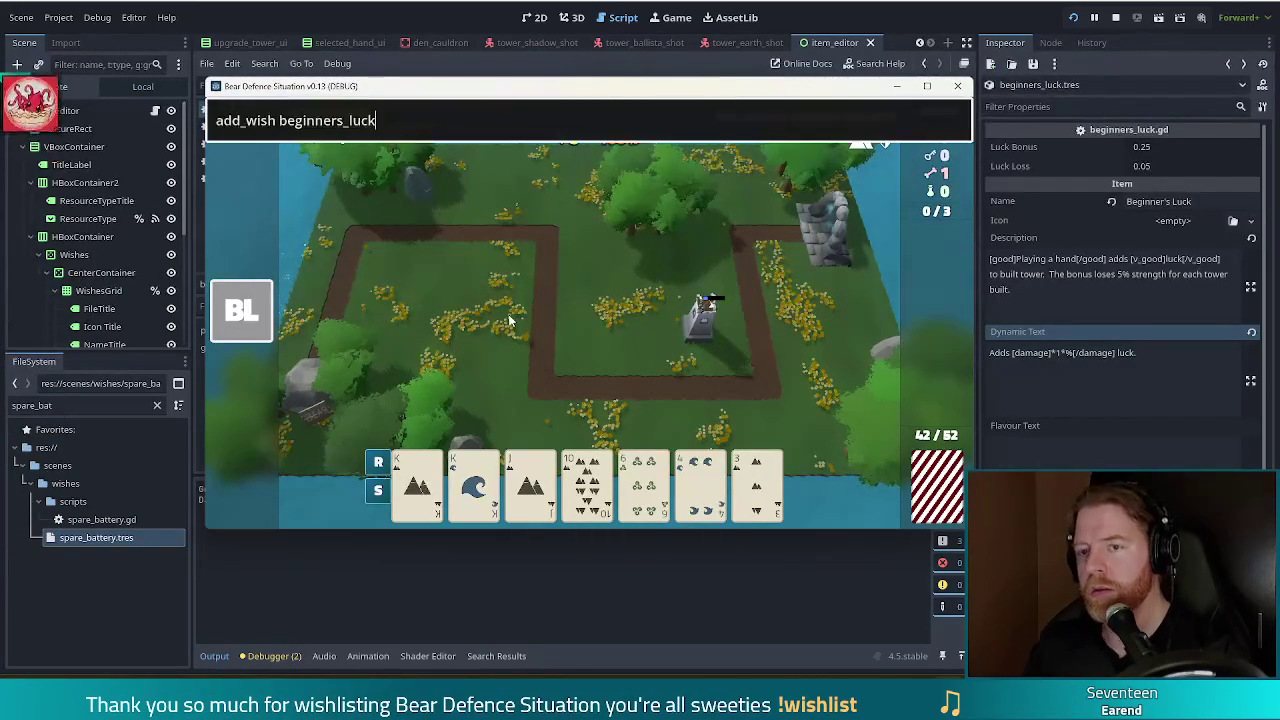
# Run 'add_wish madeleines_patience' in the console and check the new wish icon
pyautogui.hotkey('ctrl', 'shift', 'Left')
pyautogui.write('ma')
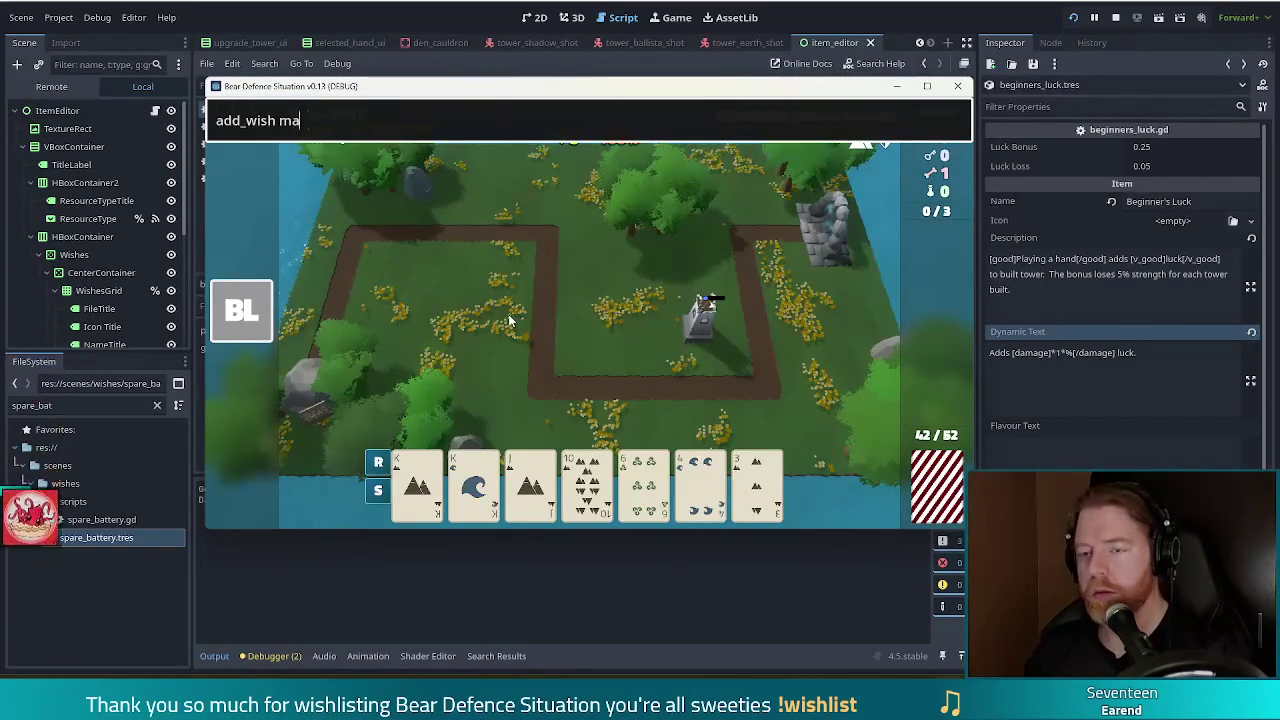
pyautogui.write('deleine')
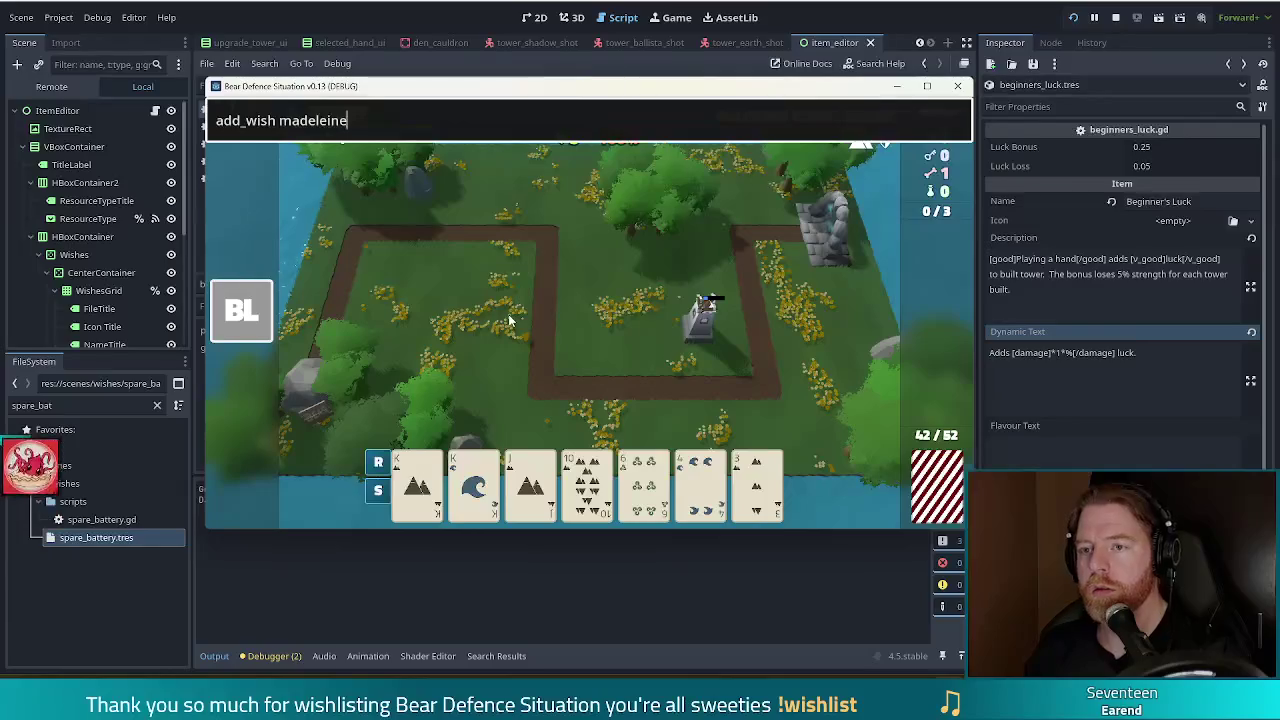
pyautogui.write('s_patience')
pyautogui.press('Return')
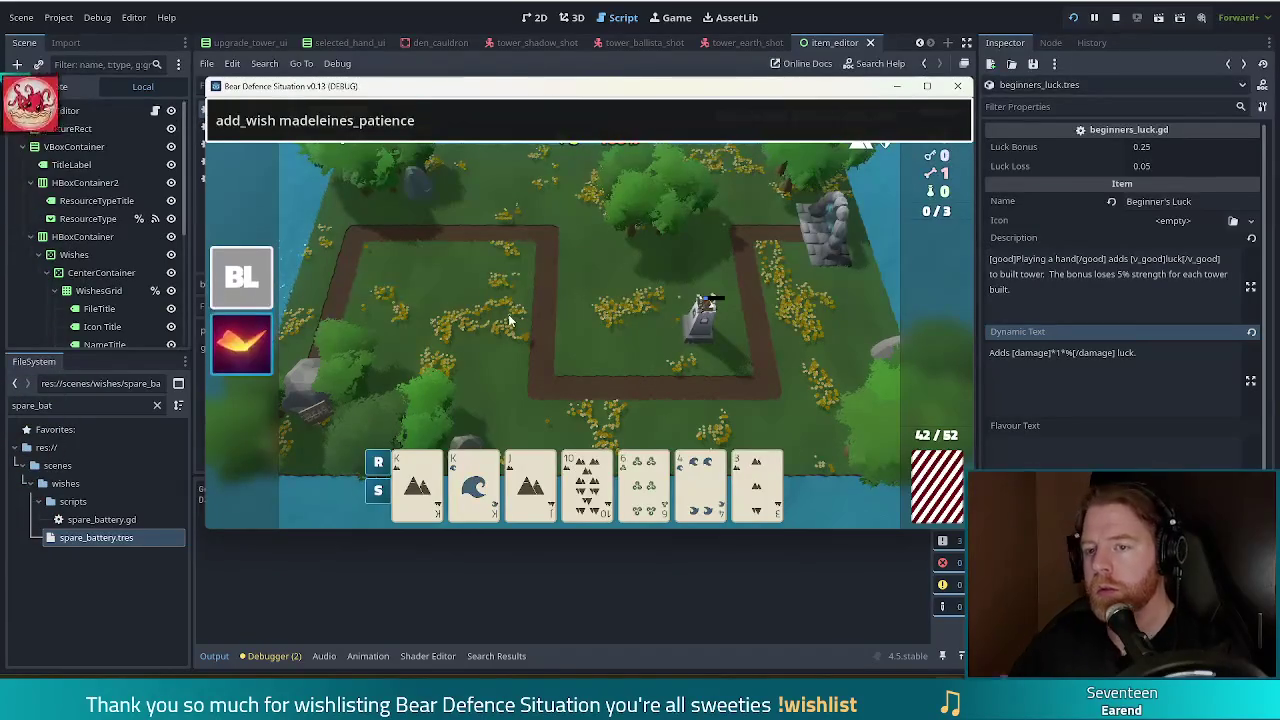
pyautogui.moveTo(242, 355)
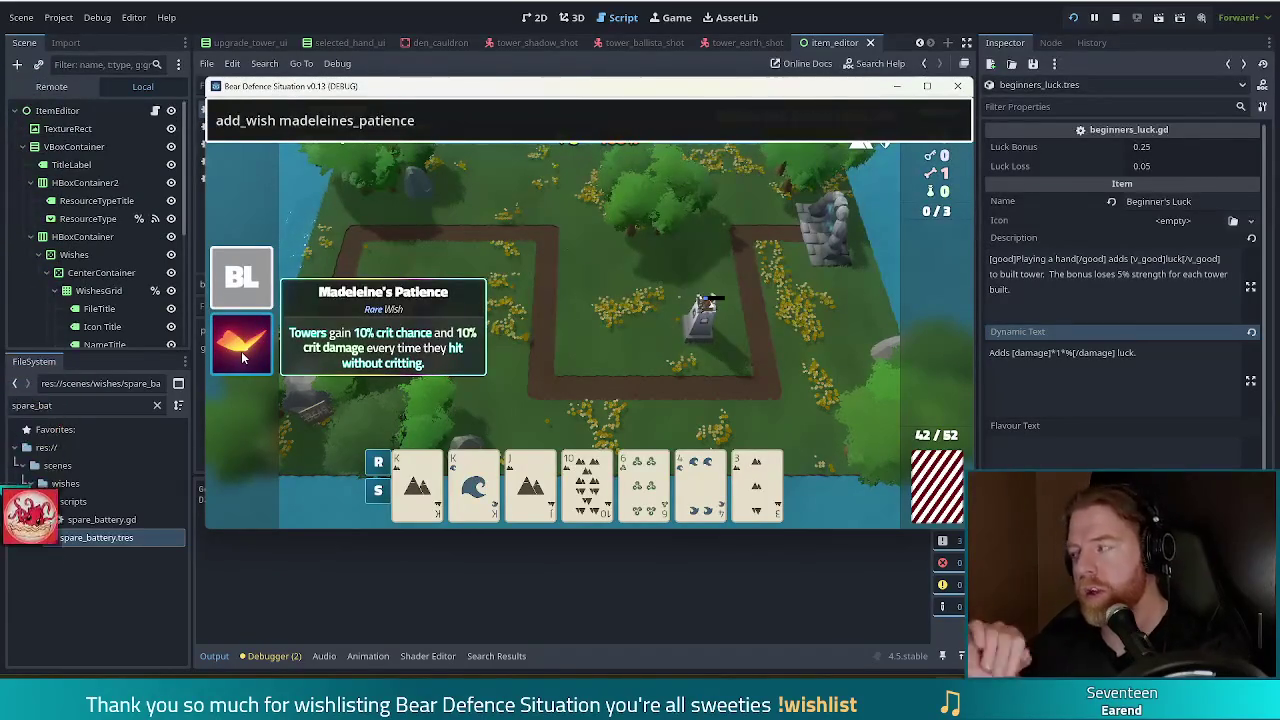
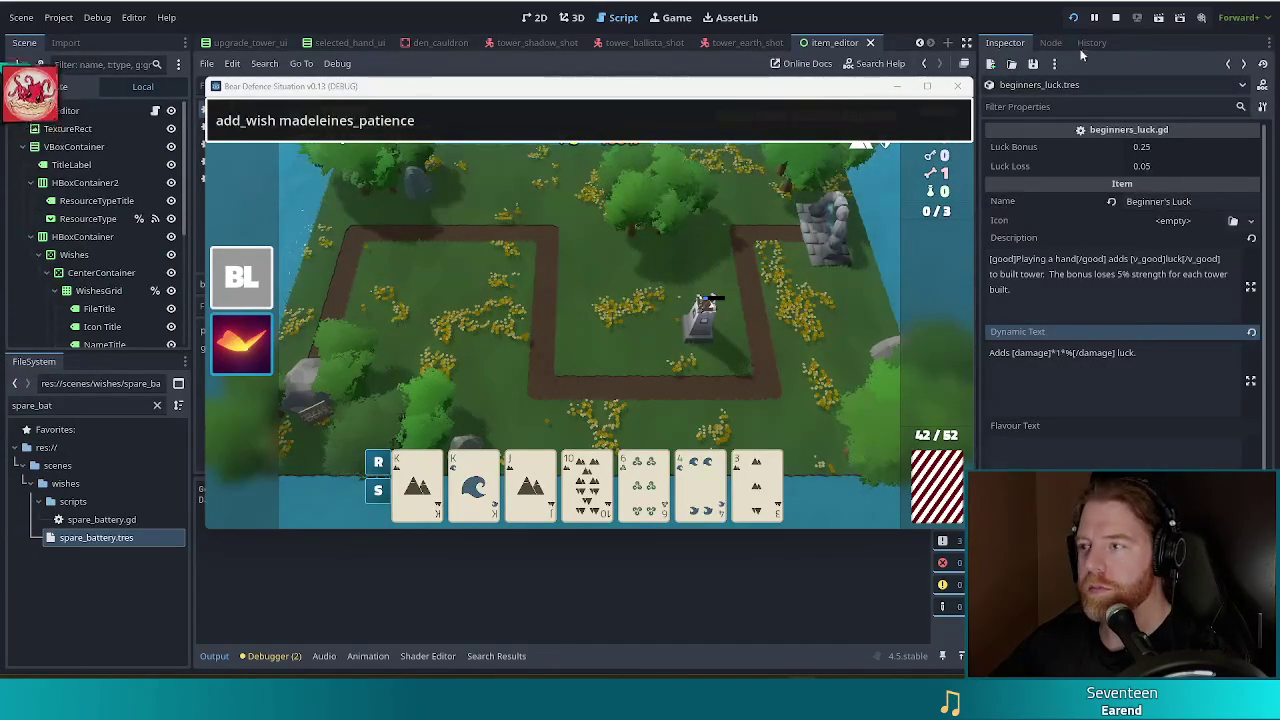
# Stop the debug run, filter the FileSystem dock for 'gamb', and open gamblers_fallacy.gd
pyautogui.click(1116, 17)
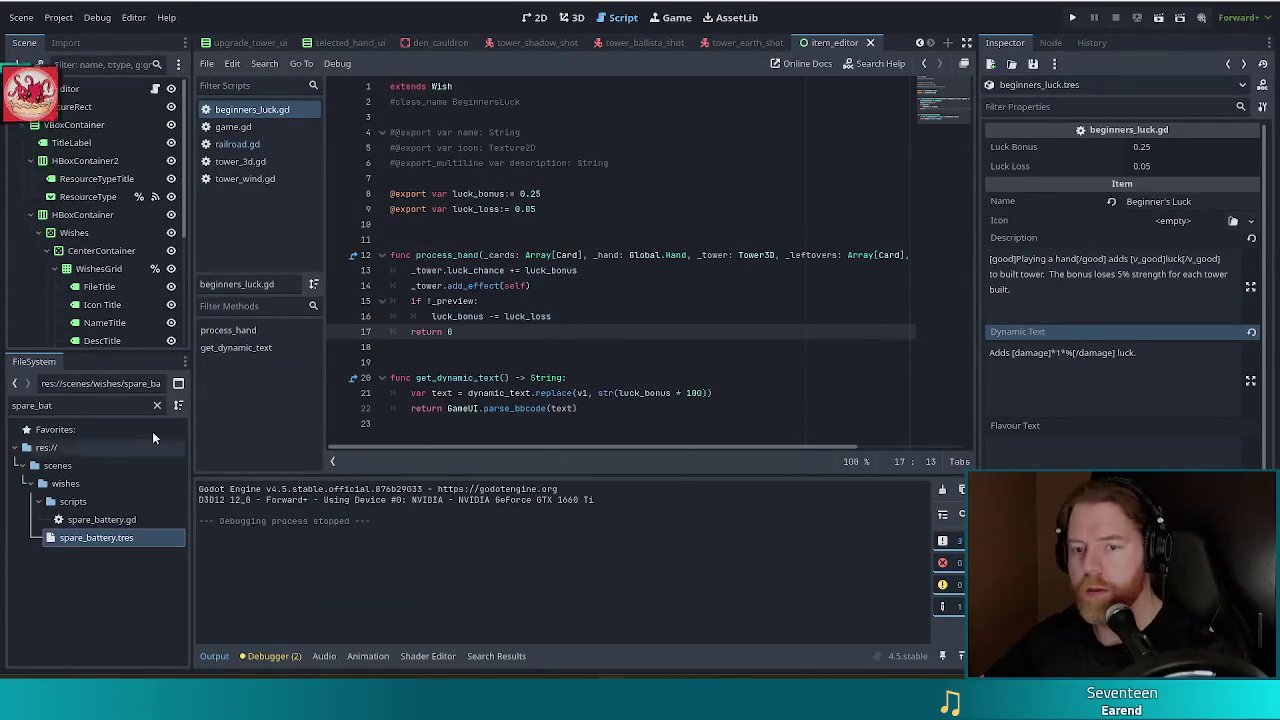
pyautogui.doubleClick(40, 405)
pyautogui.write('gampb')
pyautogui.press('BackSpace')
pyautogui.press('BackSpace')
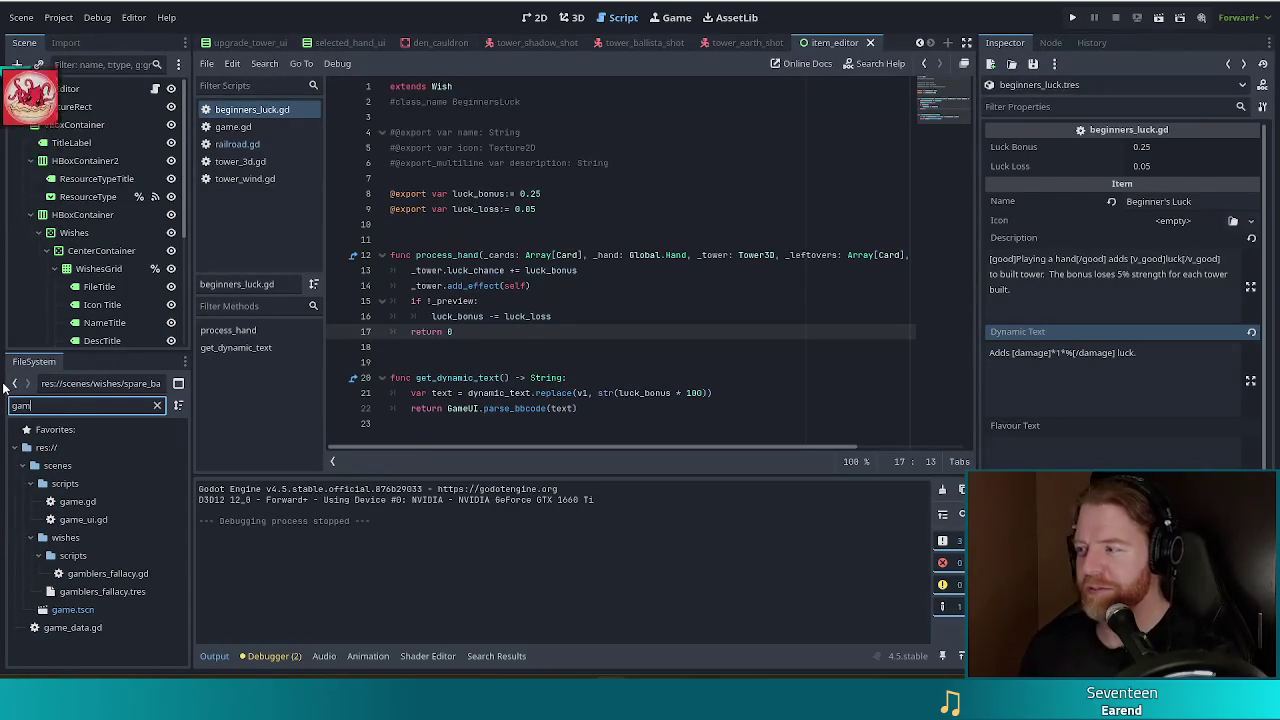
pyautogui.write('b')
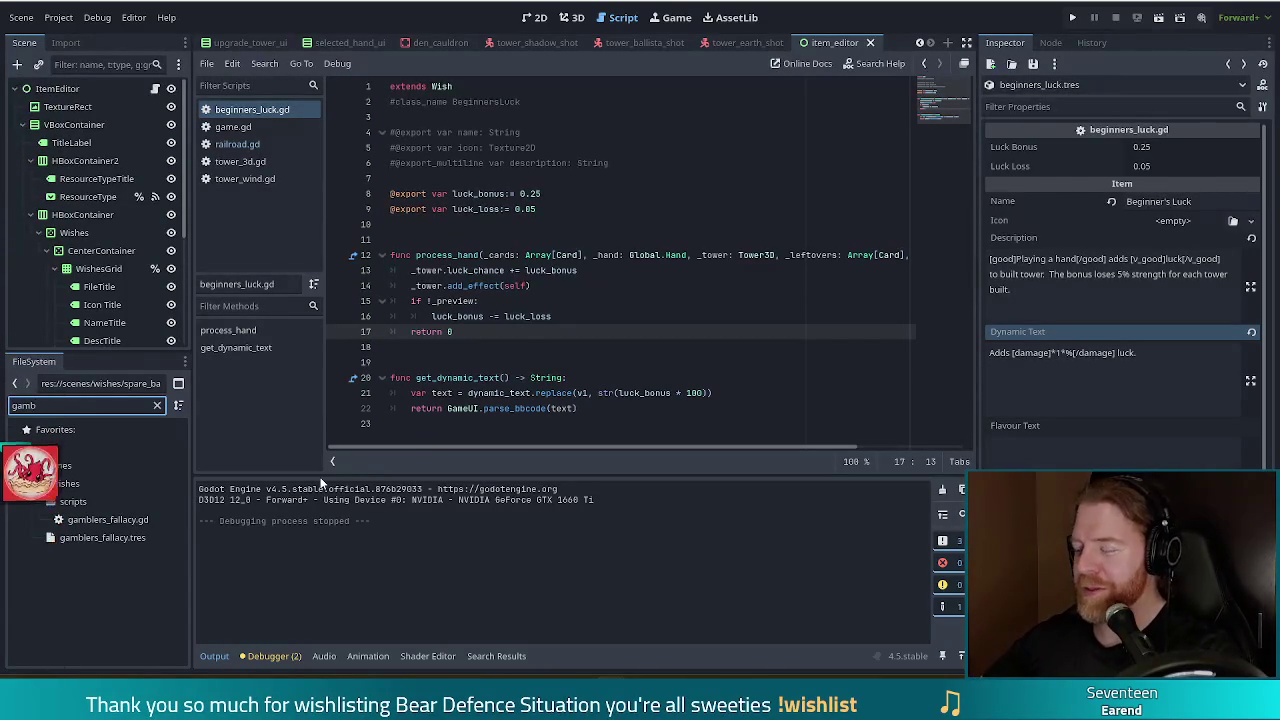
pyautogui.doubleClick(85, 535)
pyautogui.doubleClick(100, 519)
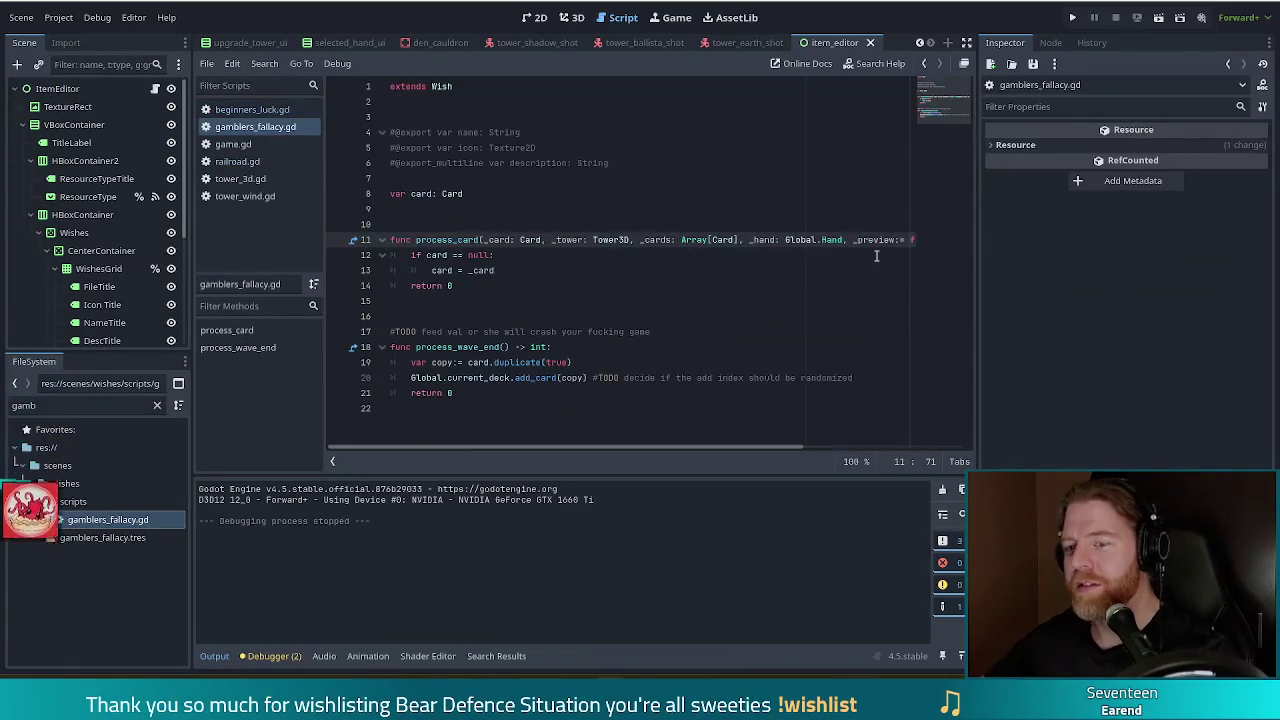
# Show gamblers_fallacy.tres properties in the Inspector alongside the Gambler's Fallacy script
pyautogui.click(107, 538)
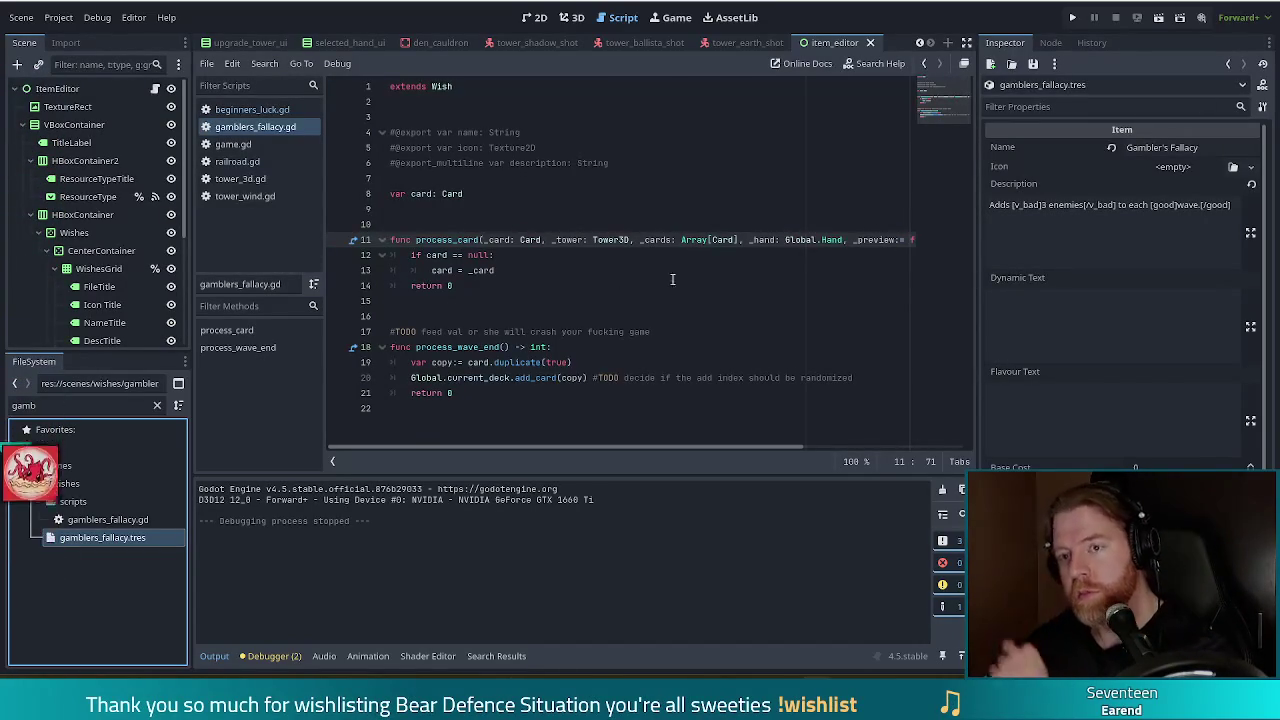
pyautogui.press('Down')
pyautogui.press('Up')
pyautogui.press('Up')
pyautogui.press('Up')
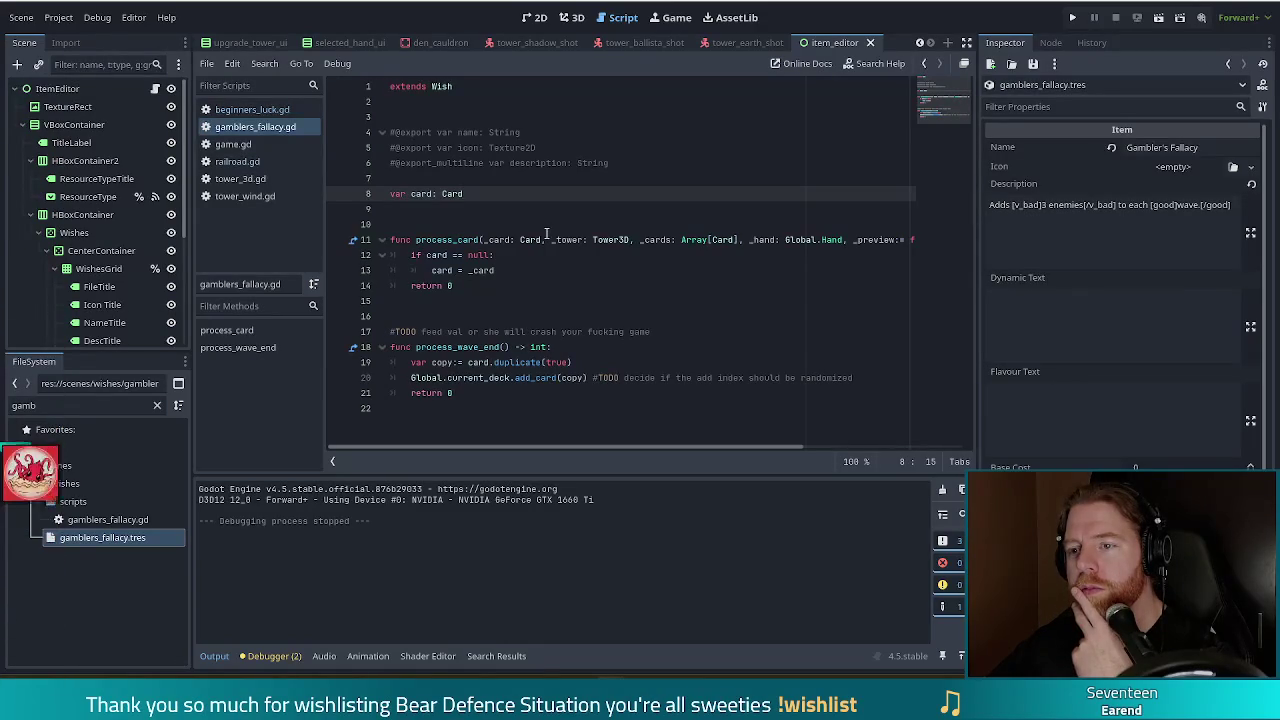
pyautogui.click(510, 362)
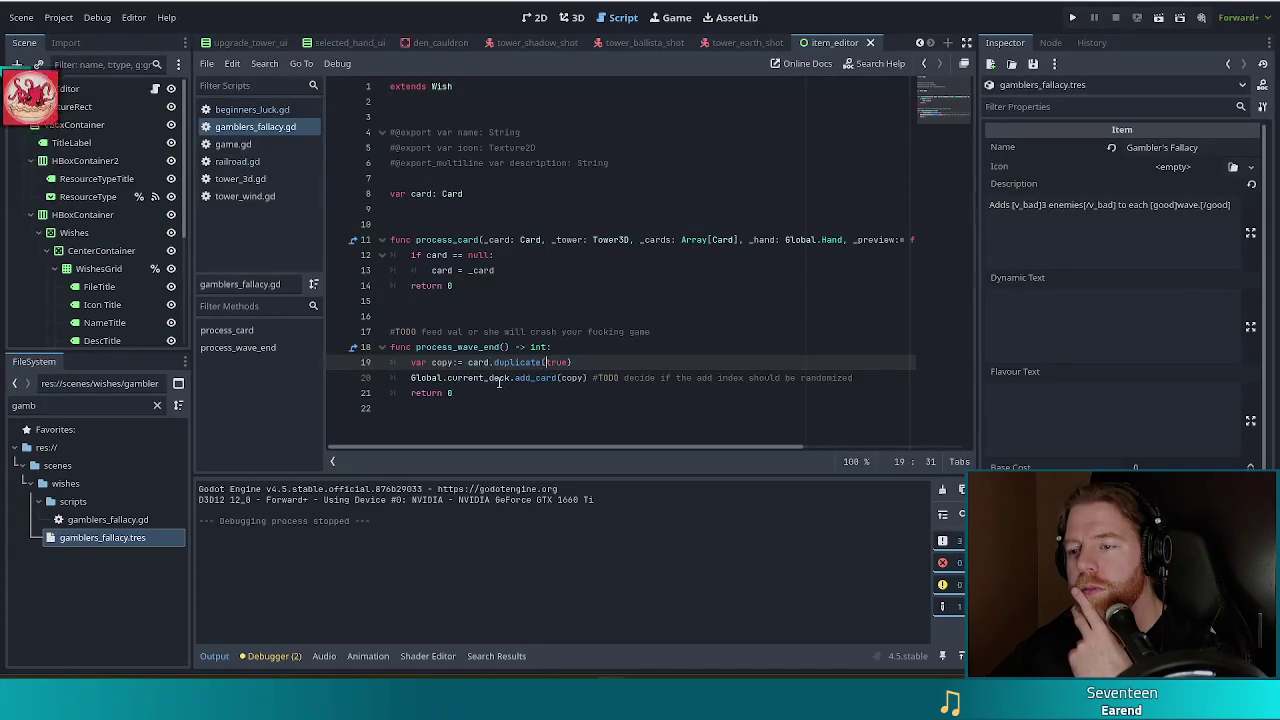
pyautogui.click(486, 393)
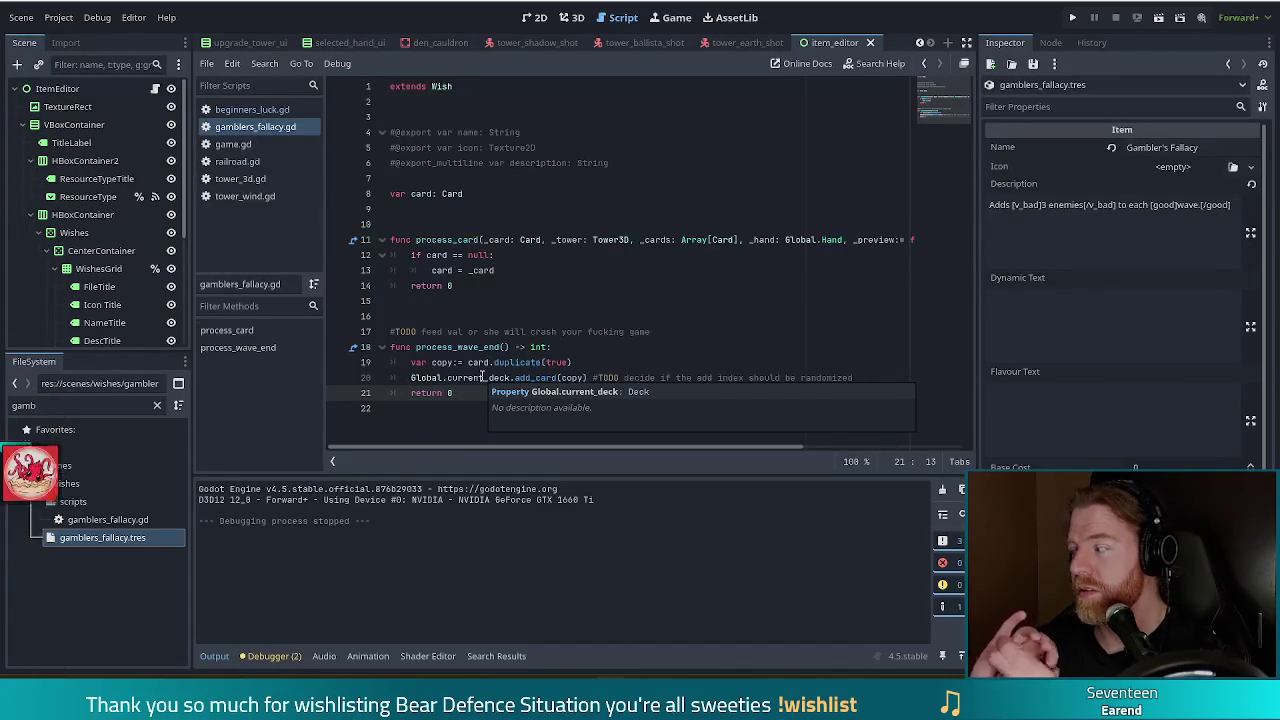
pyautogui.click(525, 271)
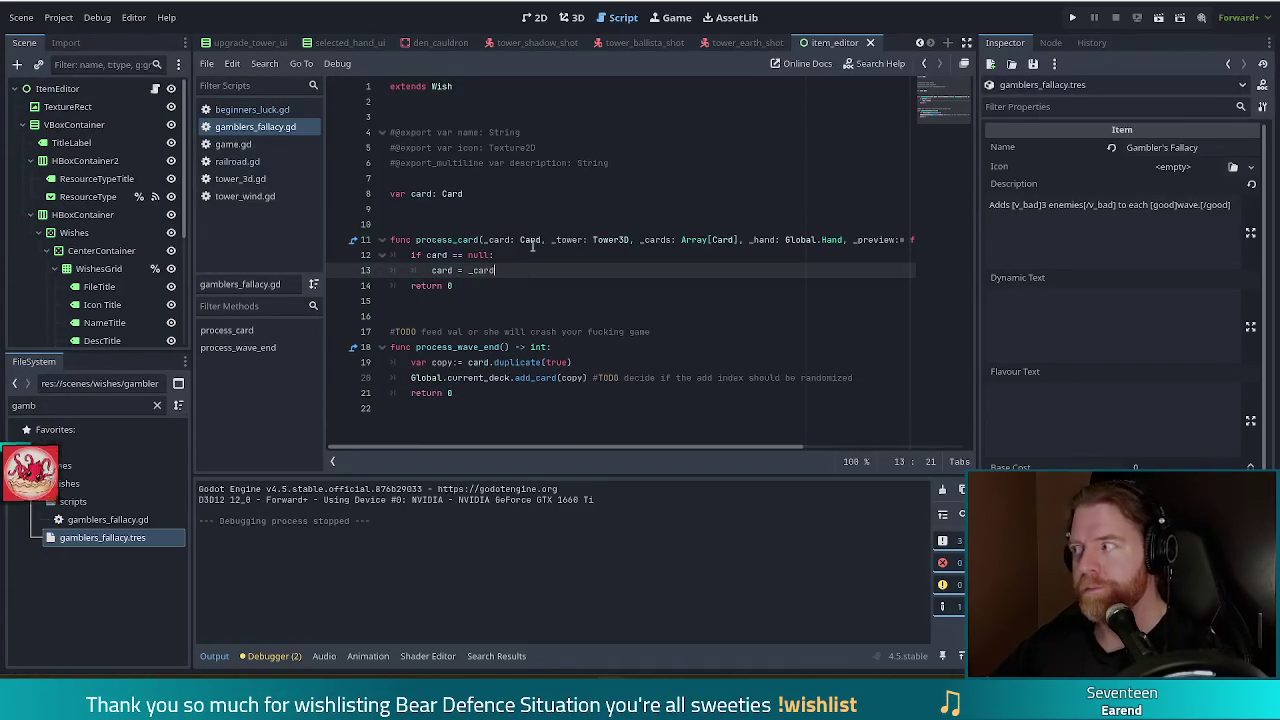
pyautogui.click(580, 362)
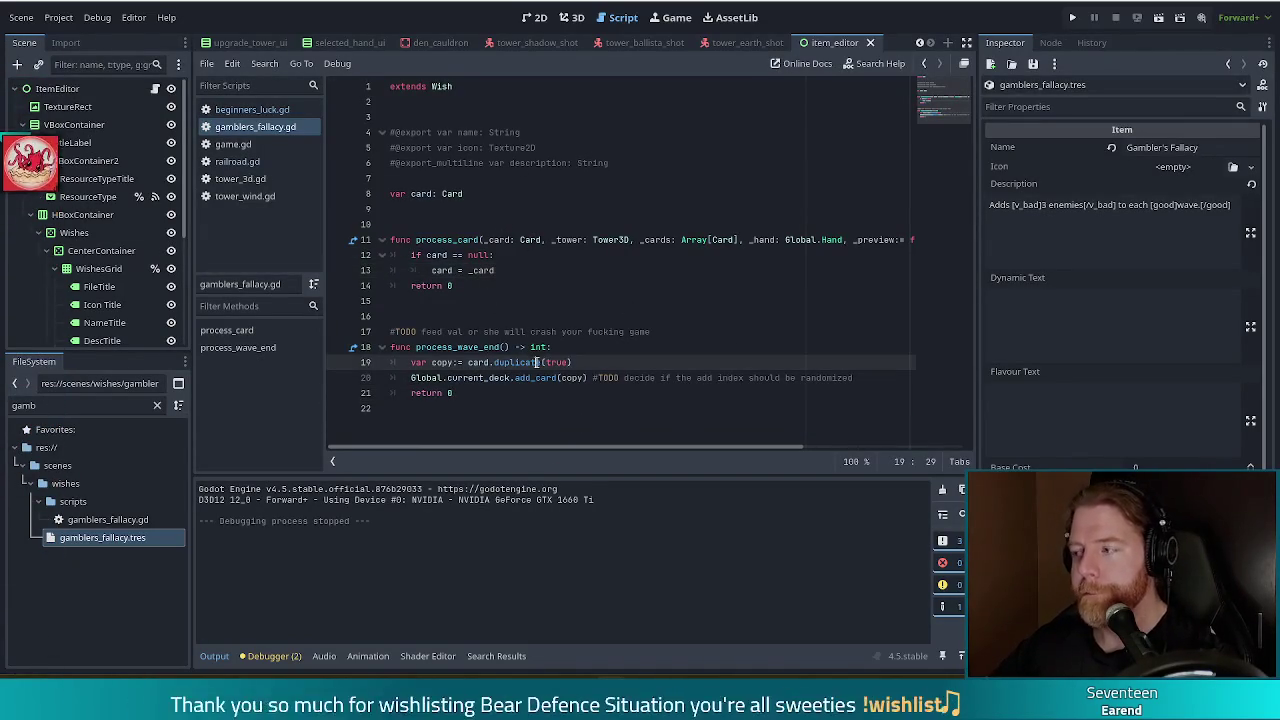
pyautogui.click(500, 415)
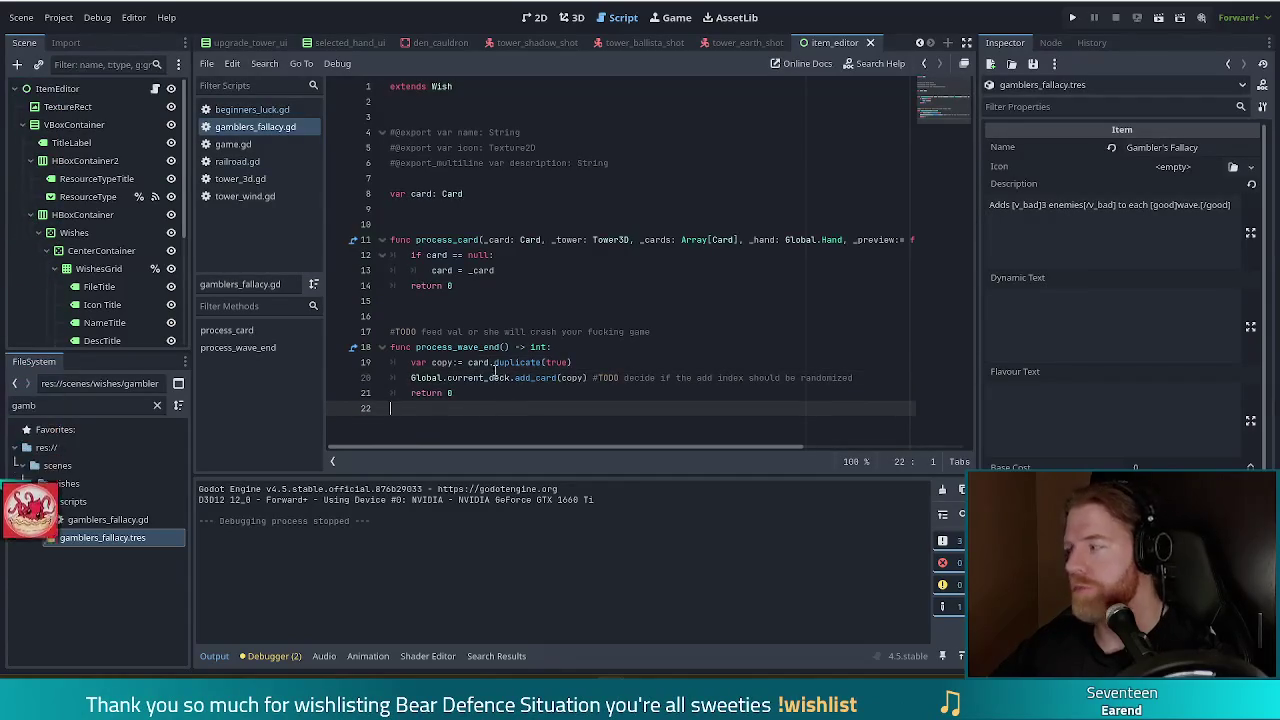
pyautogui.moveTo(492, 365)
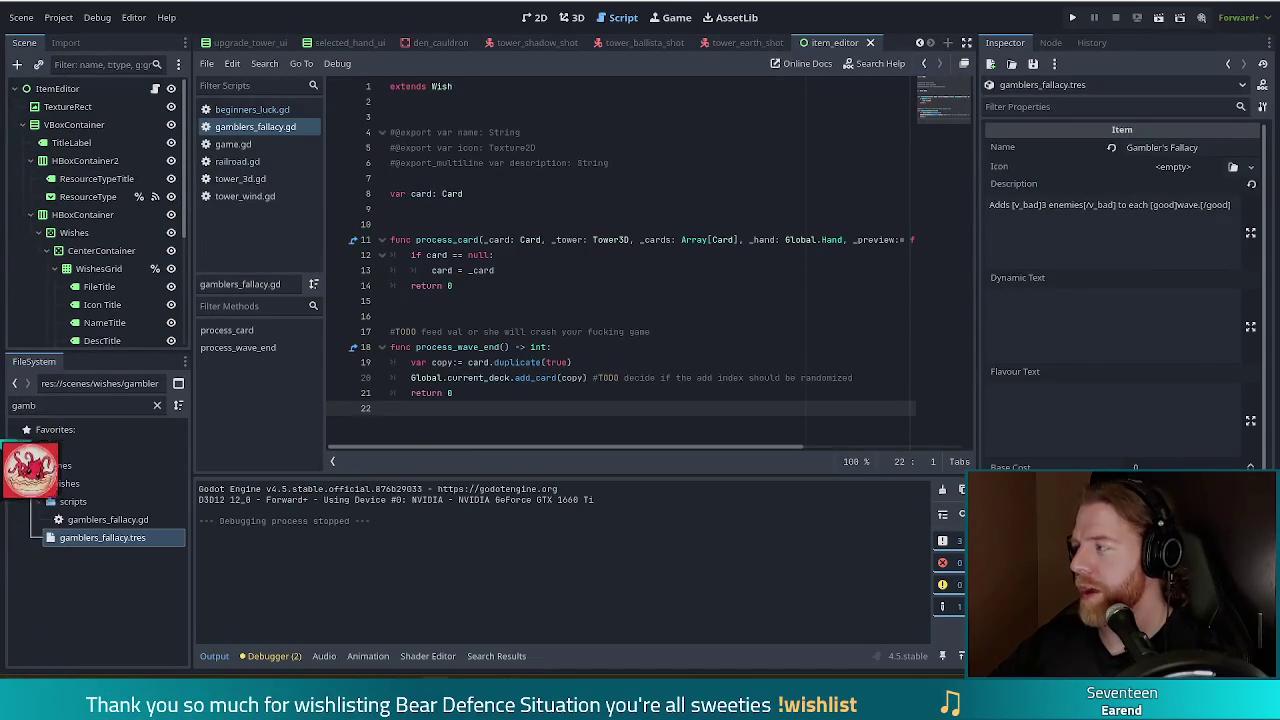
# Switch to the Vivaldi browser tab showing the Discord cat photo
pyautogui.hotkey('alt', 'Tab')
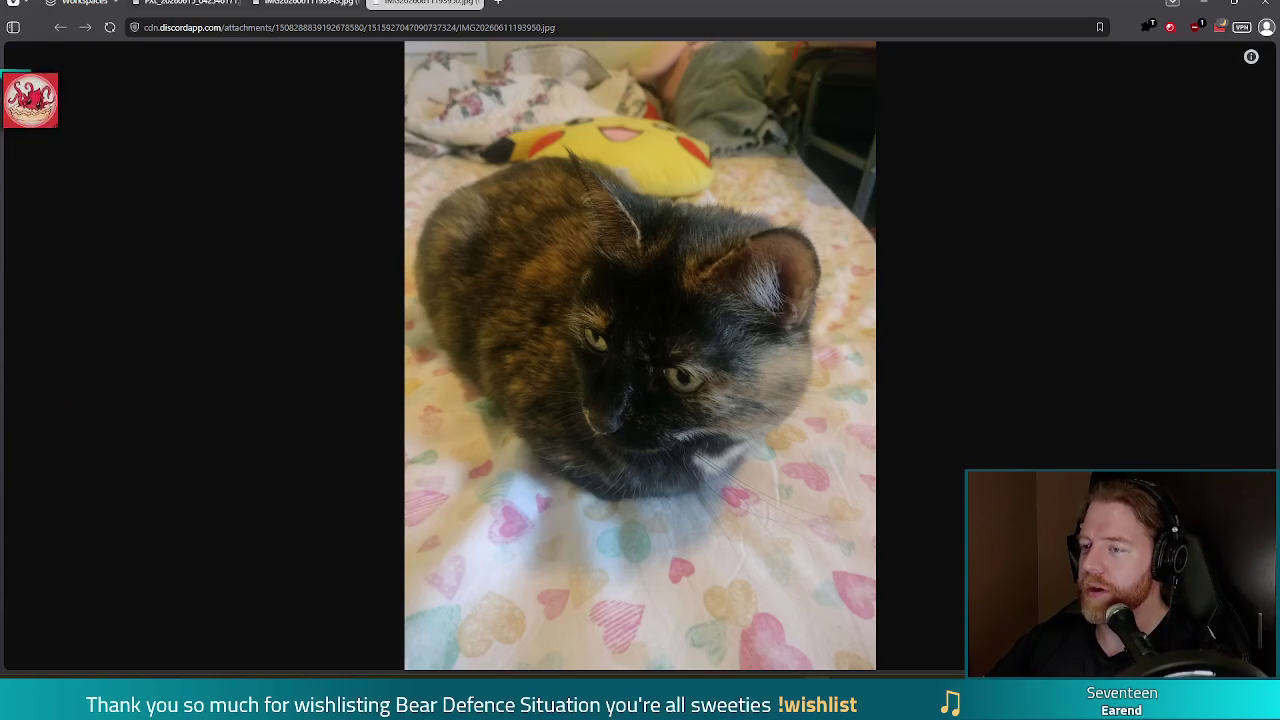
# Close the Discord cat photo tab to get back to Godot
pyautogui.click(1256, 6)
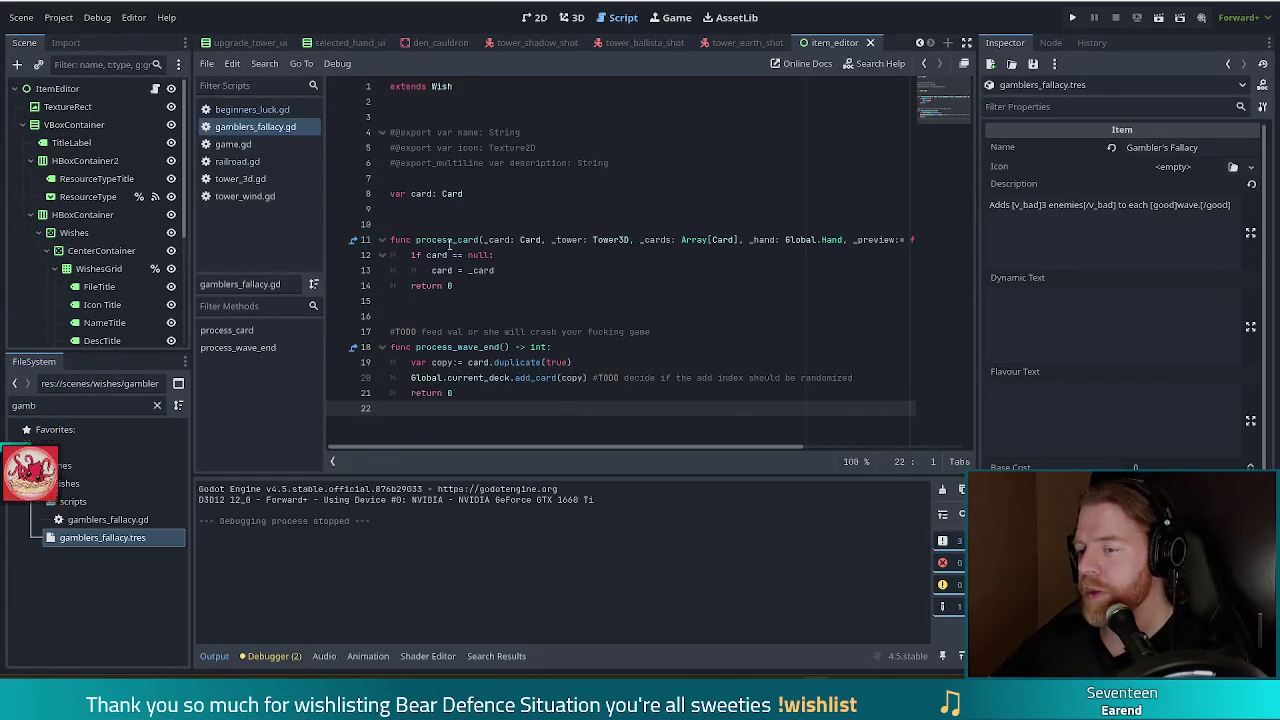
# View the Imgur post of a dark cat curled on a red heart cushion
pyautogui.moveTo(455, 238)
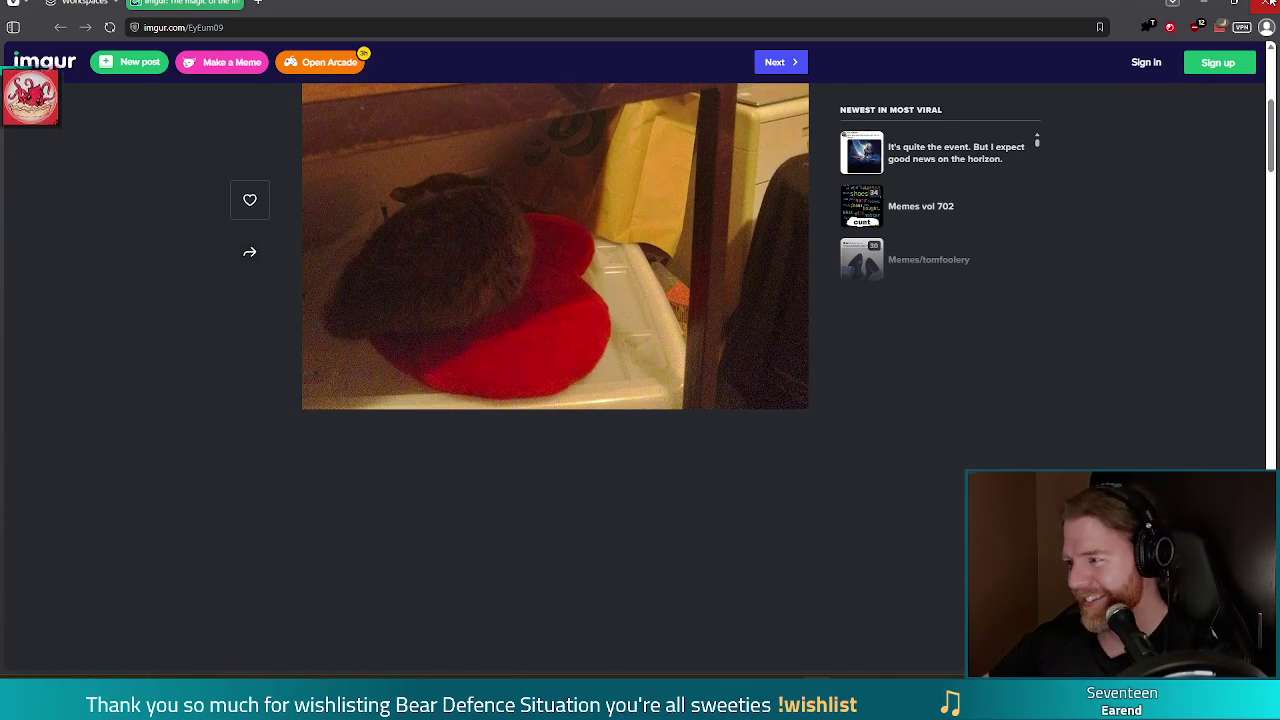
# Close the Imgur tab and return to gamblers_fallacy.gd in Godot
pyautogui.click(1269, 4)
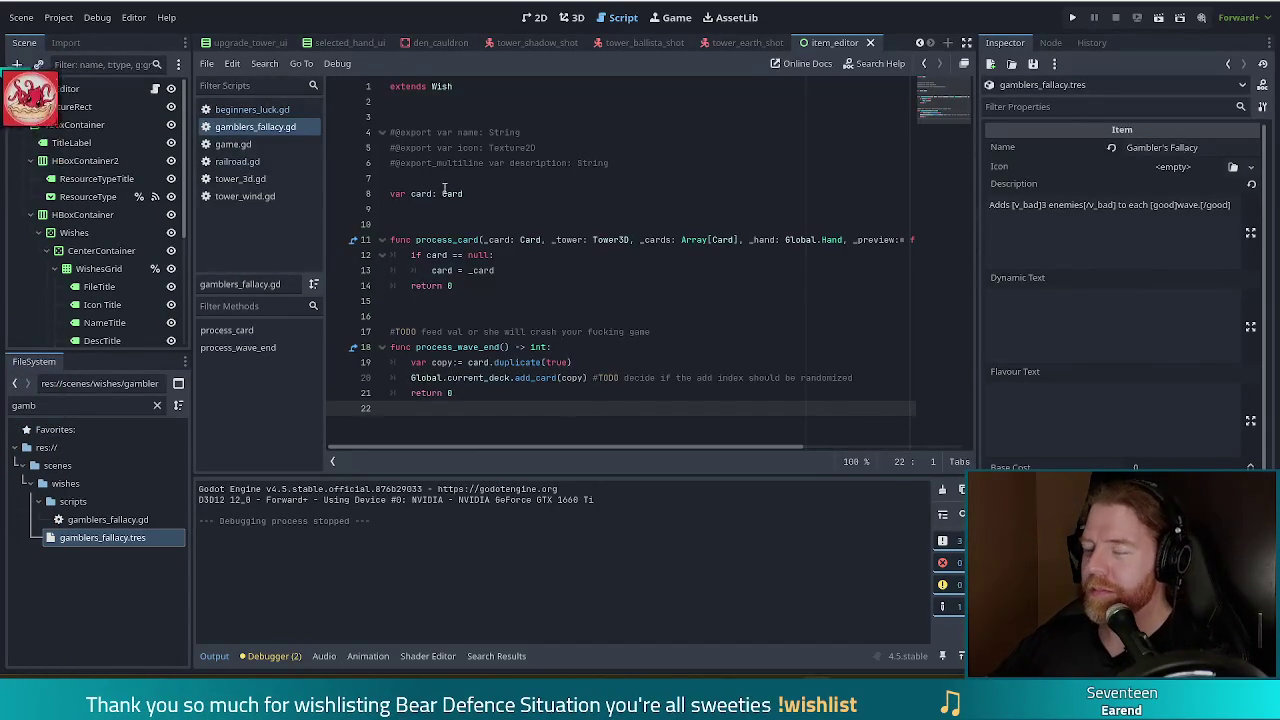
# Filter the FileSystem dock for 'spawner' files and open game.gd in the script editor
pyautogui.click(625, 377)
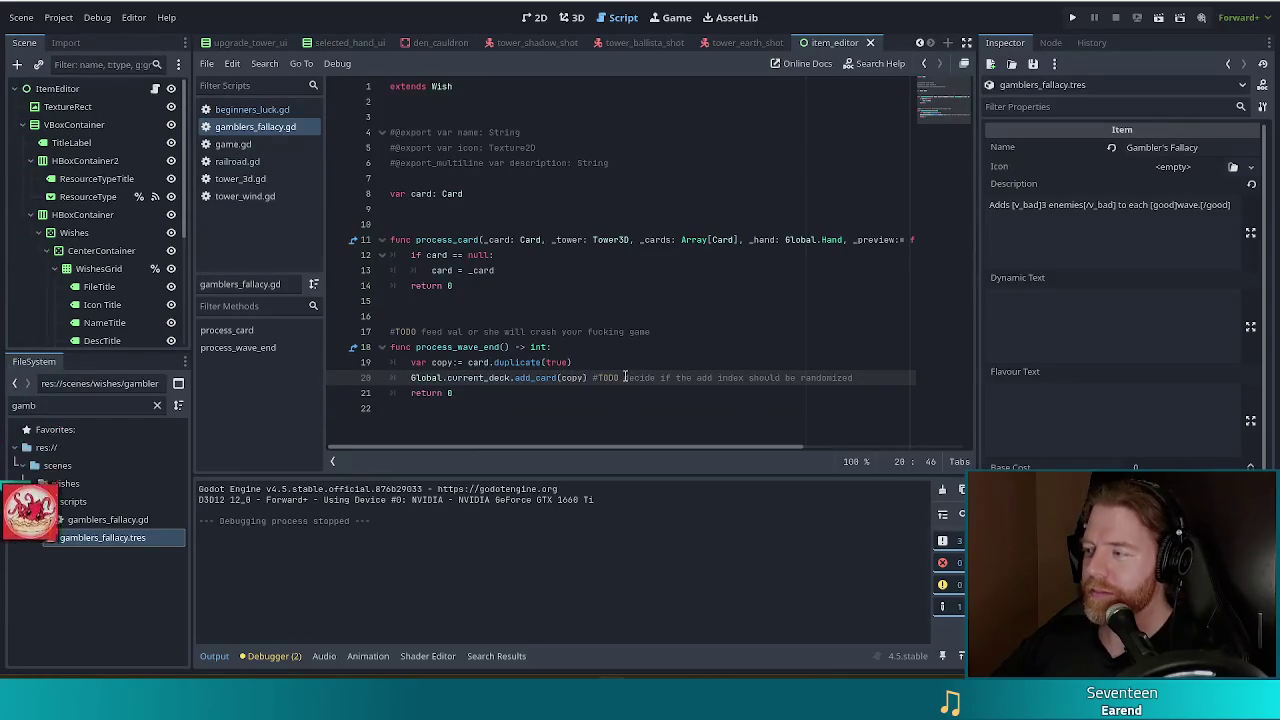
pyautogui.click(467, 362)
pyautogui.click(120, 405)
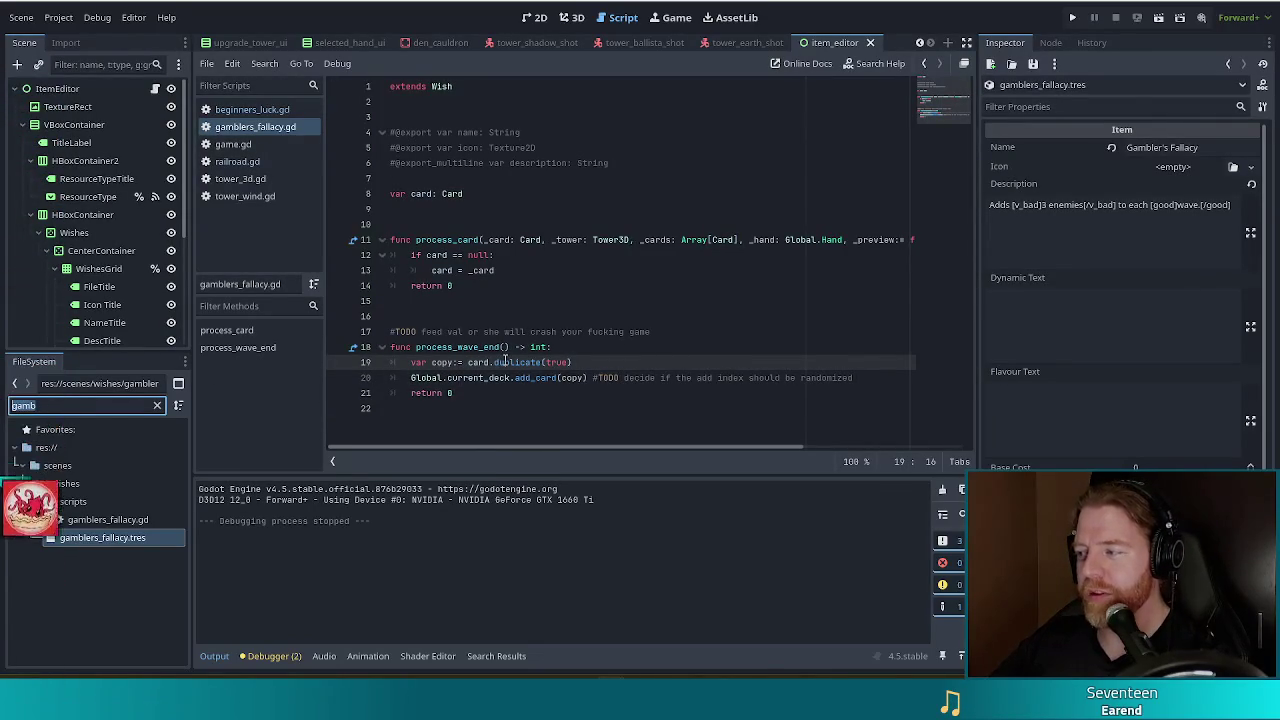
pyautogui.moveTo(494, 364)
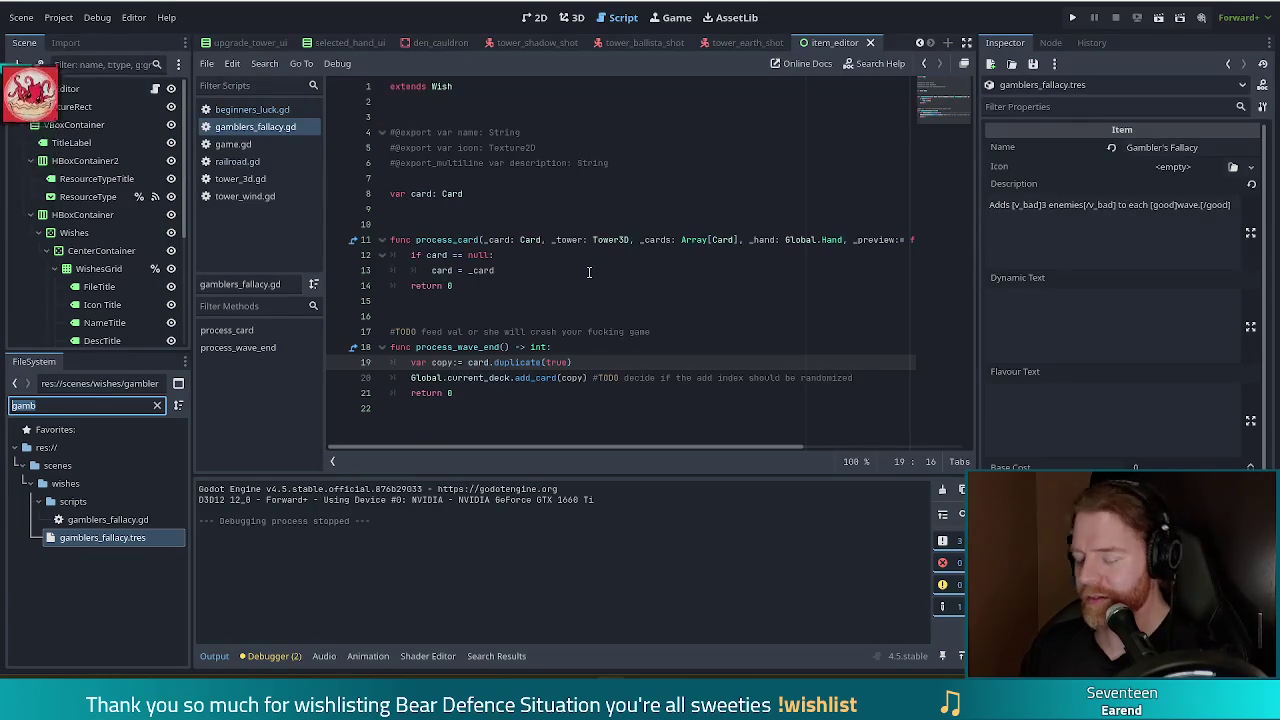
pyautogui.write('s')
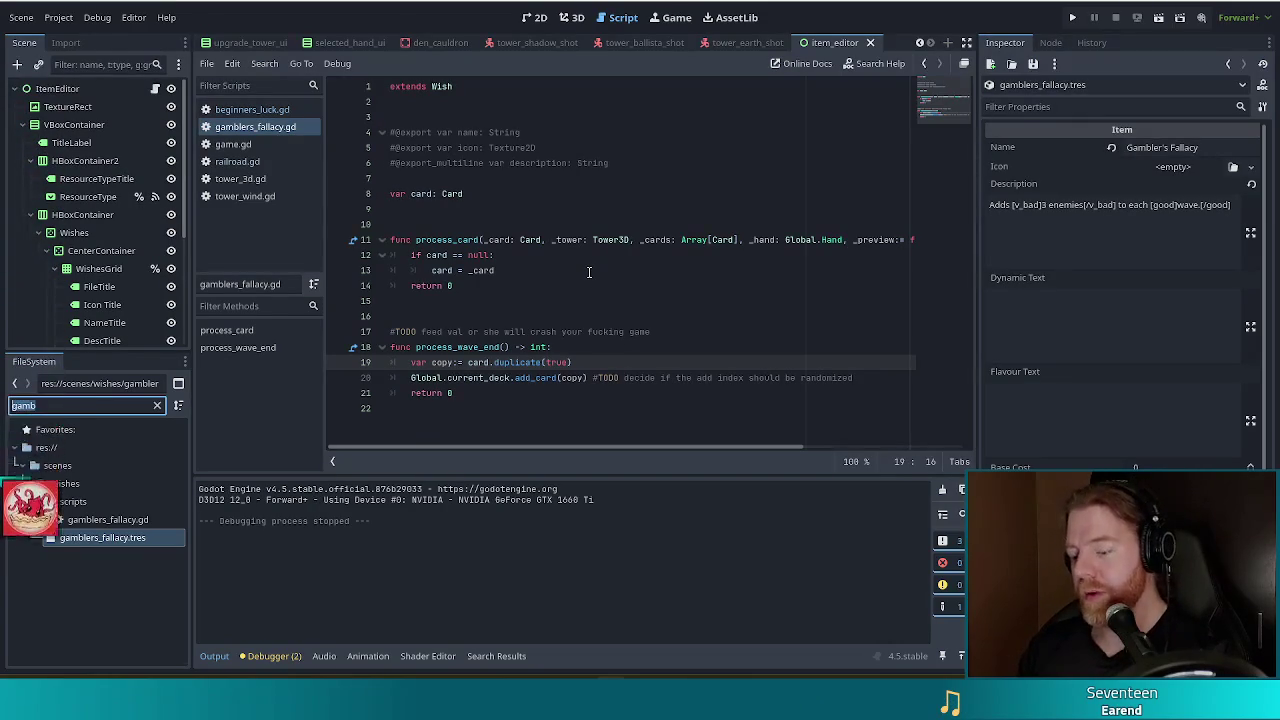
pyautogui.write('pawn')
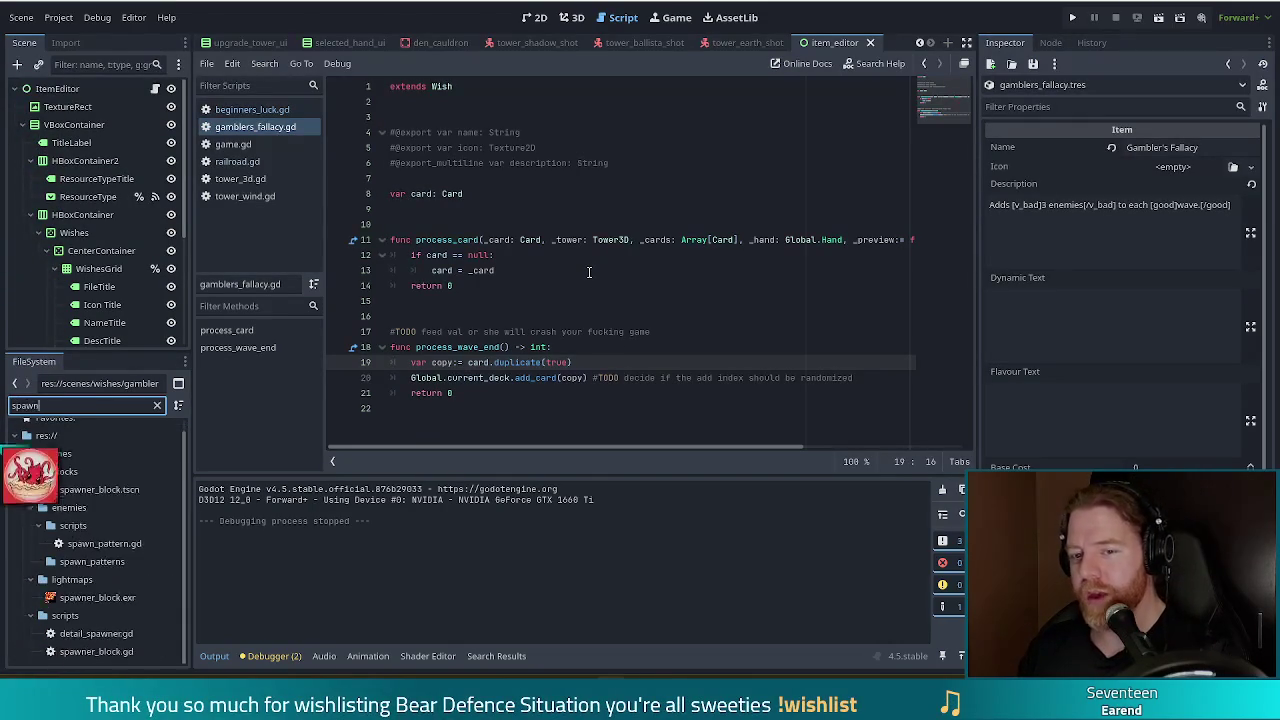
pyautogui.write('er')
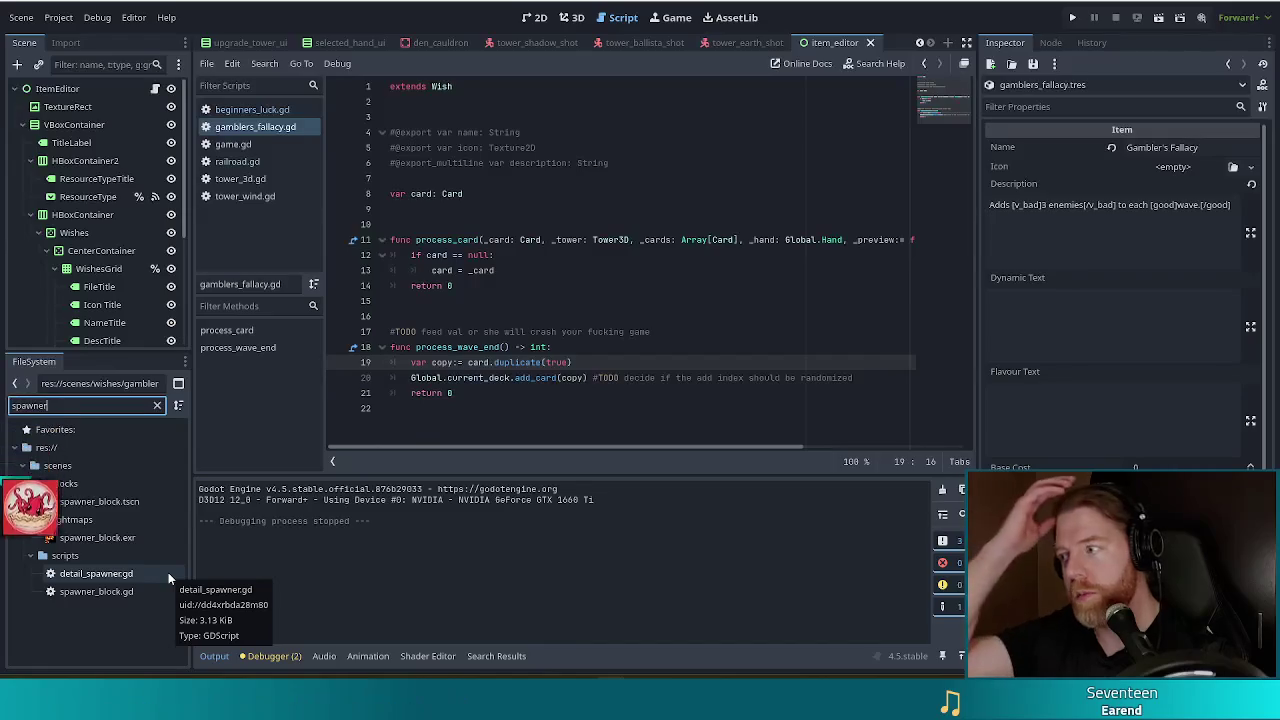
pyautogui.click(257, 144)
# Search game.gd for 'stormin' and select the storming check's enemy-spawning lines
pyautogui.click(611, 240)
pyautogui.hotkey('ctrl', 'f')
pyautogui.write('st')
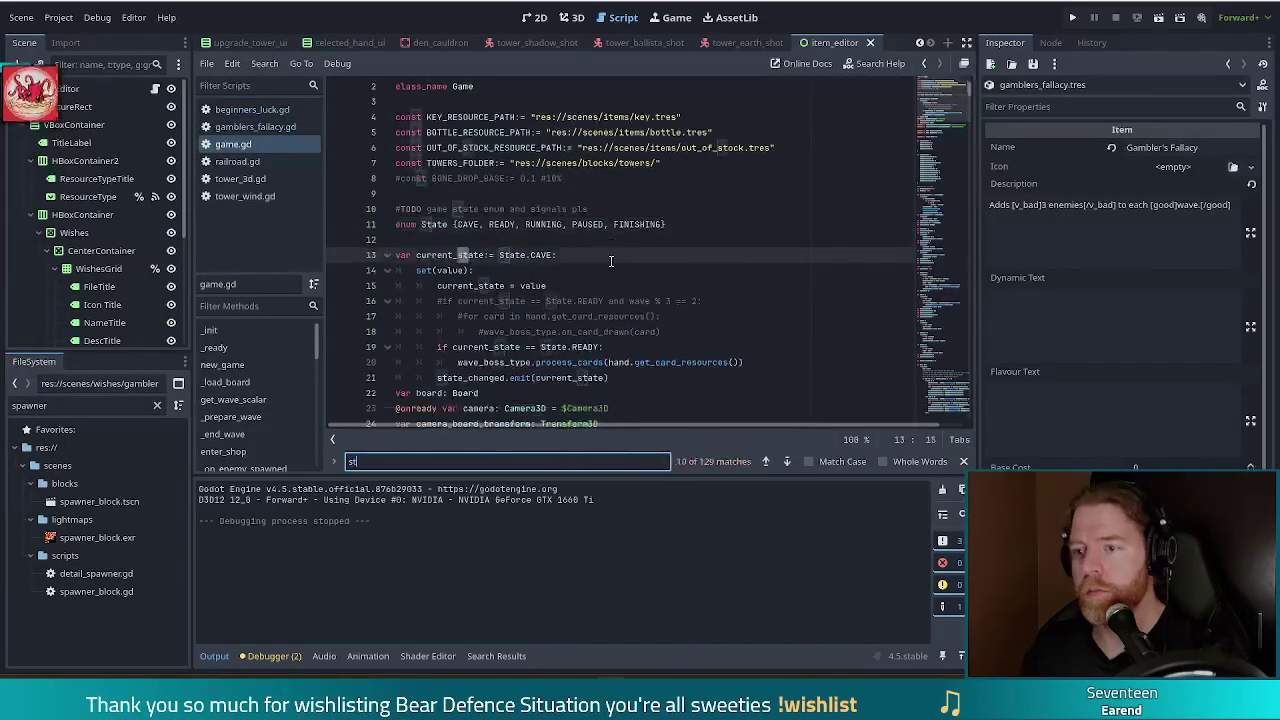
pyautogui.write('orming')
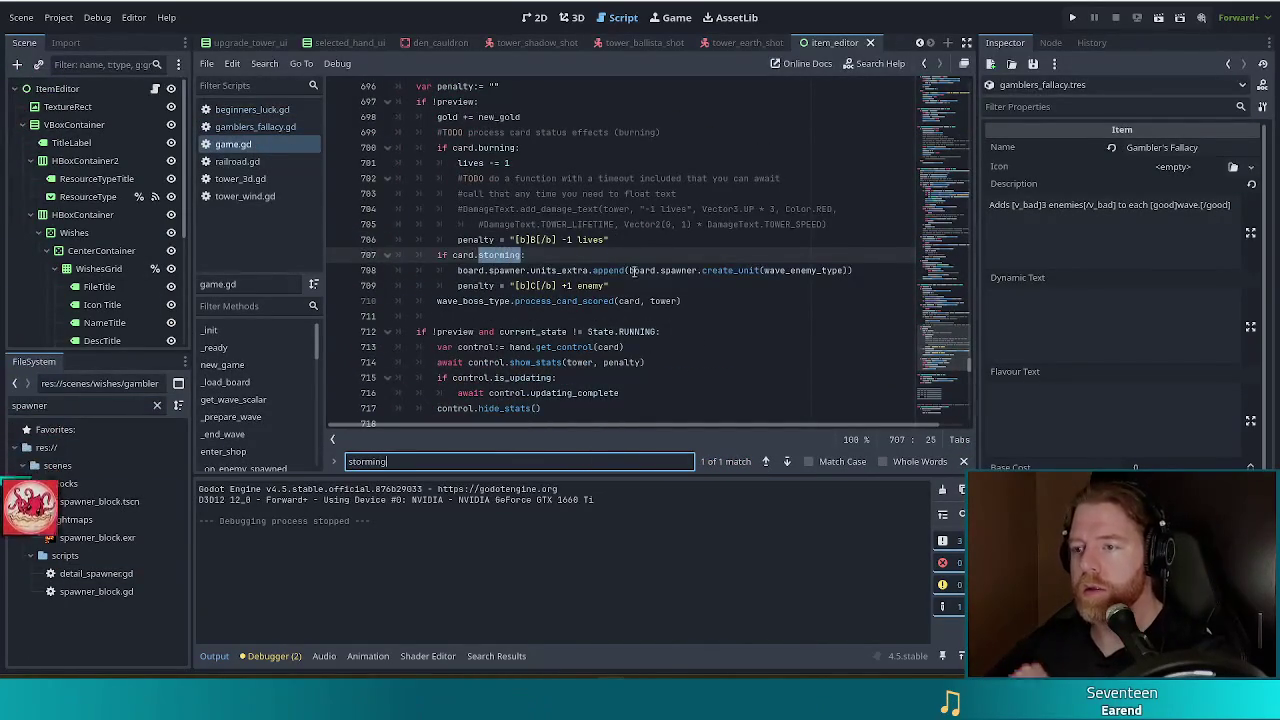
pyautogui.click(869, 270)
pyautogui.moveTo(872, 270); pyautogui.dragTo(875, 253)
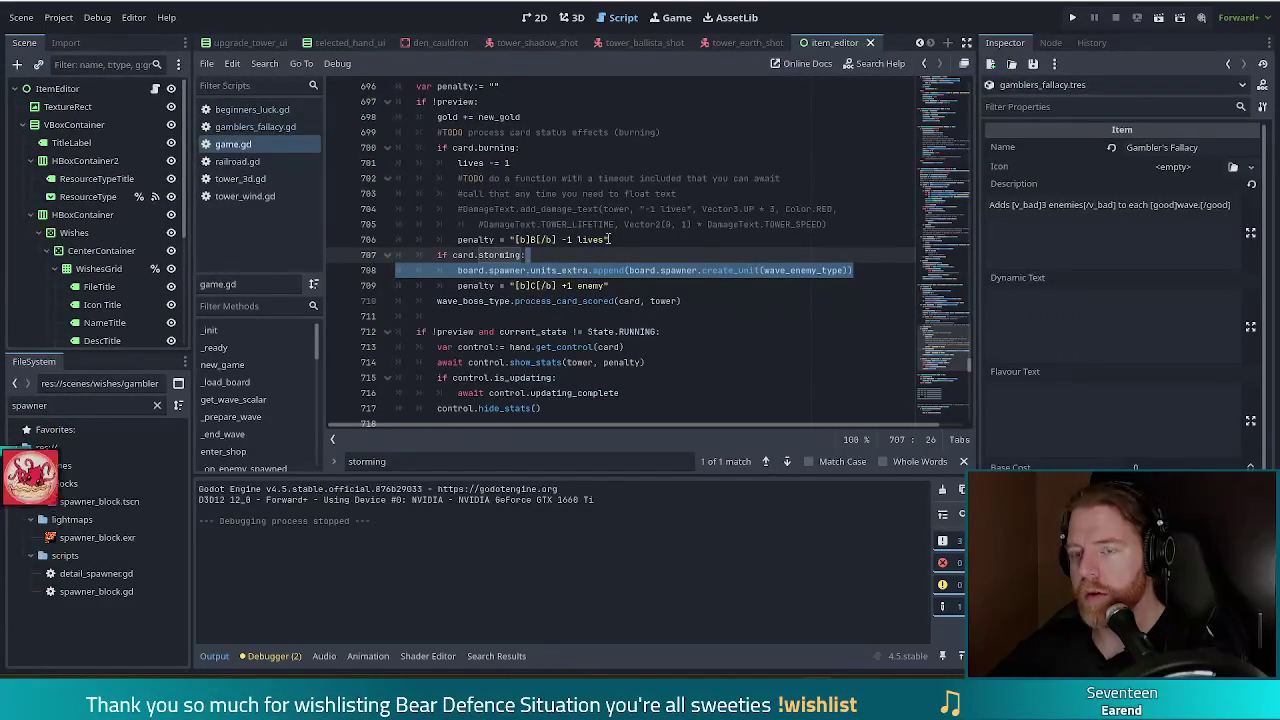
# Return to the Gambler's Fallacy script, then launch the project in a debug run
pyautogui.click(270, 130)
pyautogui.click(546, 301)
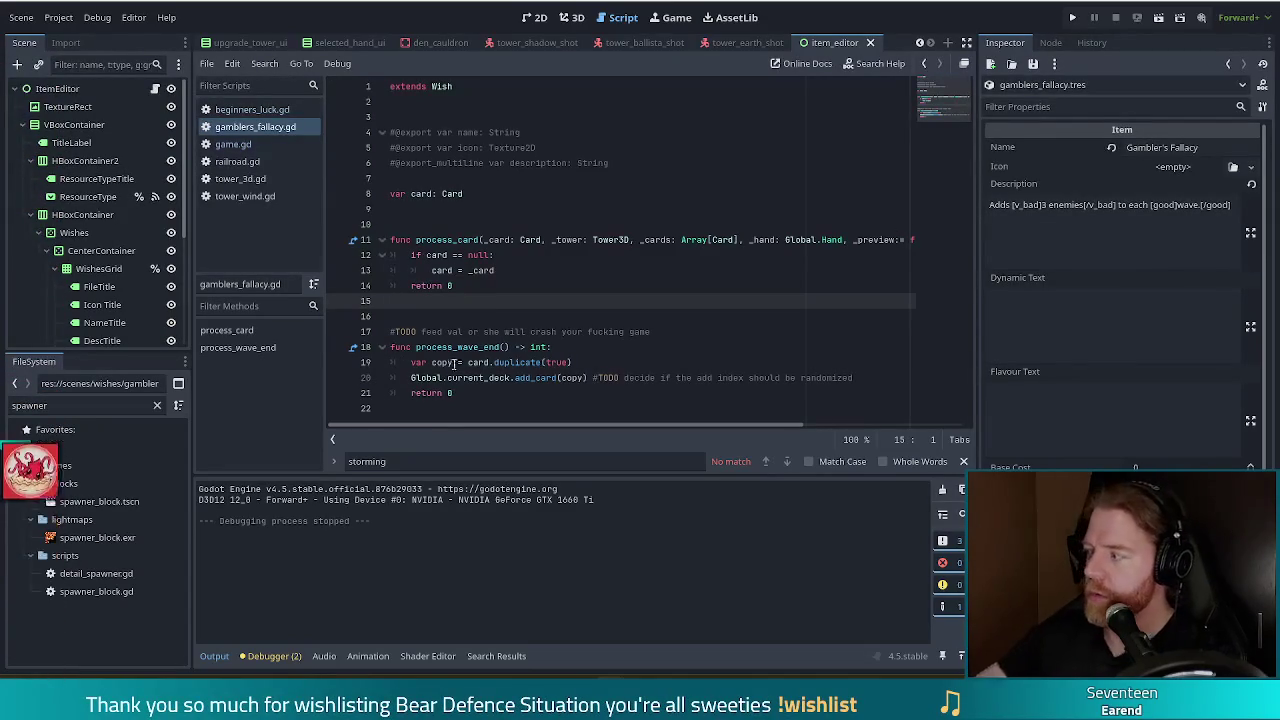
pyautogui.click(1072, 17)
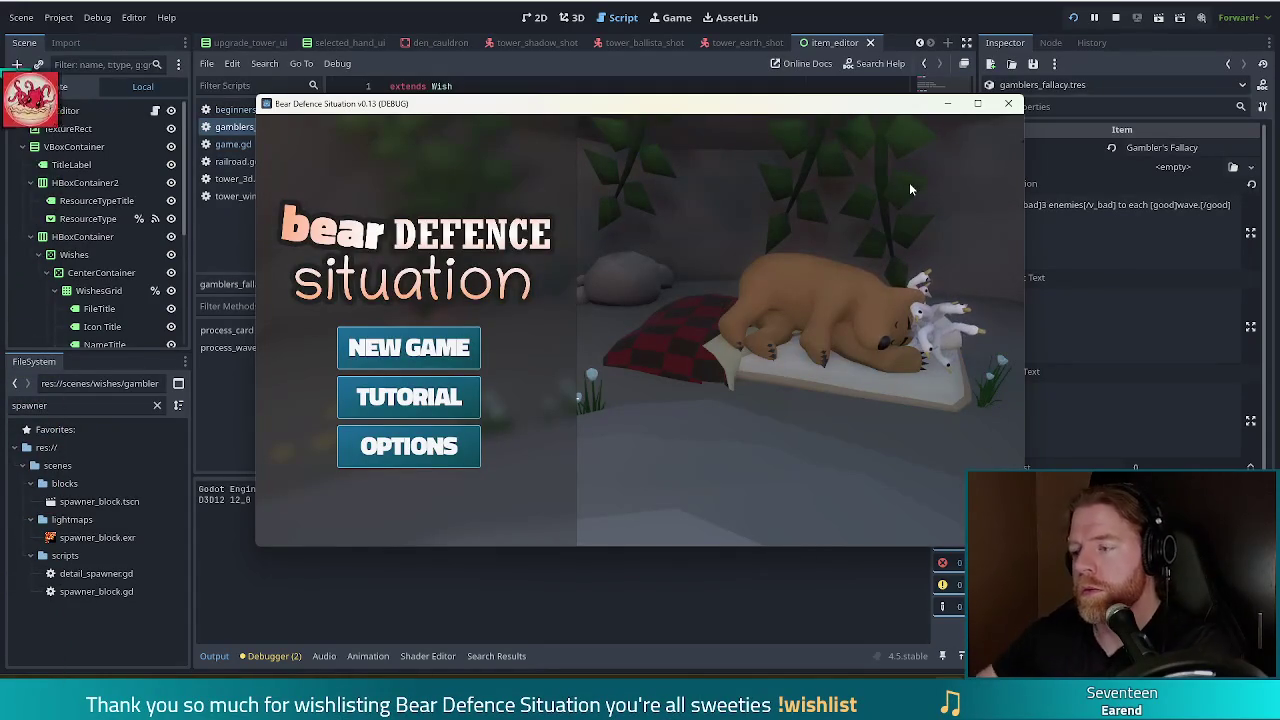
# Start a new game and enter 'add_wish beginners_luck' in the debug console
pyautogui.click(392, 345)
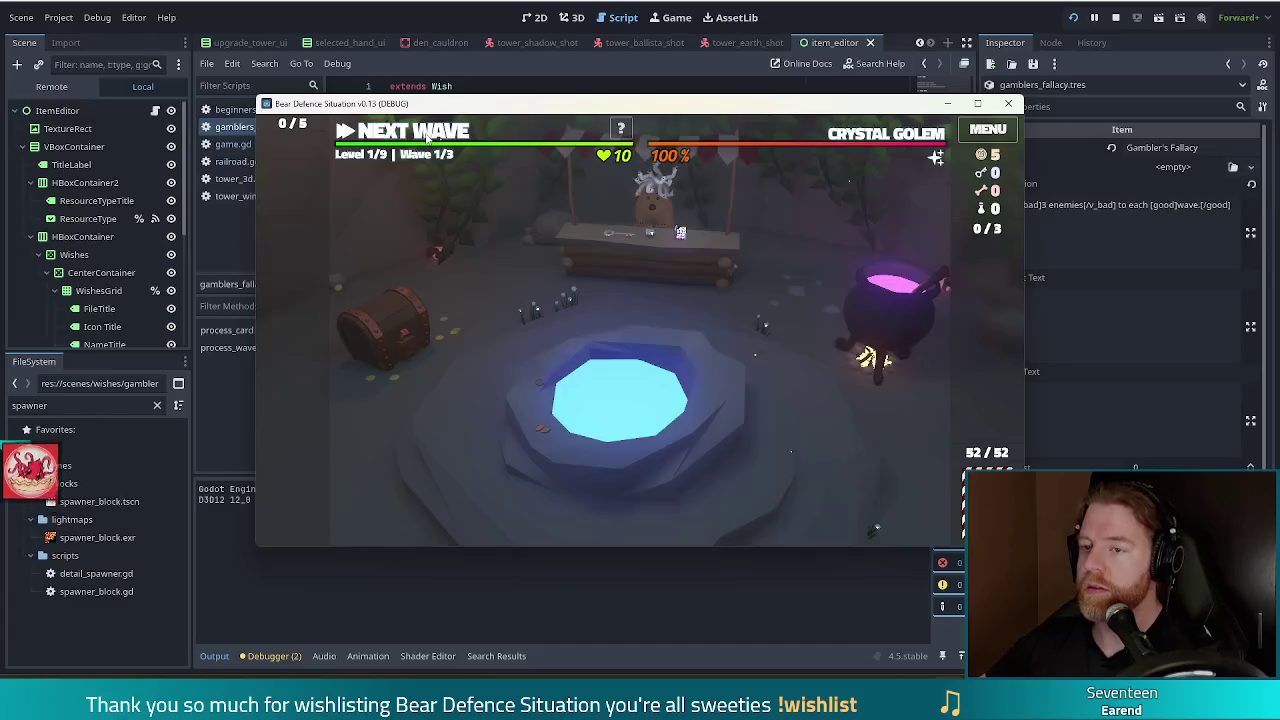
pyautogui.press('`')
pyautogui.write('dd-wish')
pyautogui.press('BackSpace')
pyautogui.press('BackSpace')
pyautogui.press('BackSpace')
pyautogui.write('_wish beginners_luck')
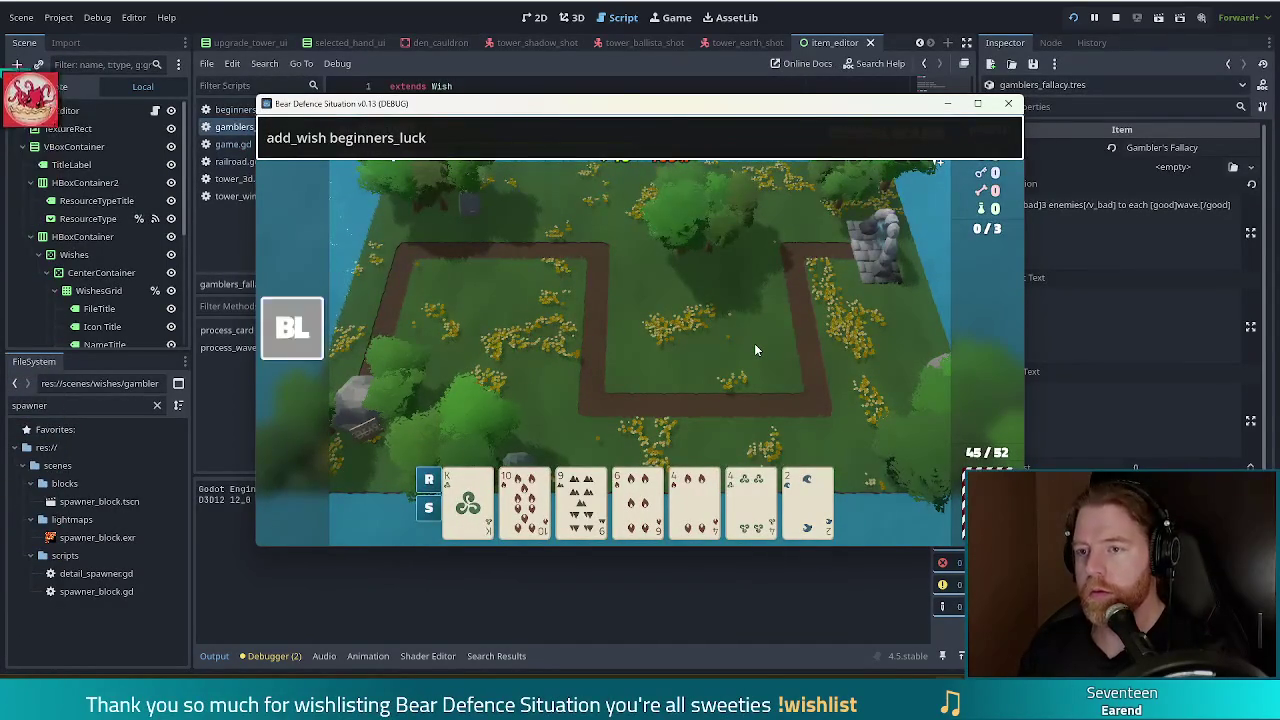
# Close the console and build a Ballista tower from the K♣ card inside the path's bend
pyautogui.moveTo(276, 337)
pyautogui.press('Escape')
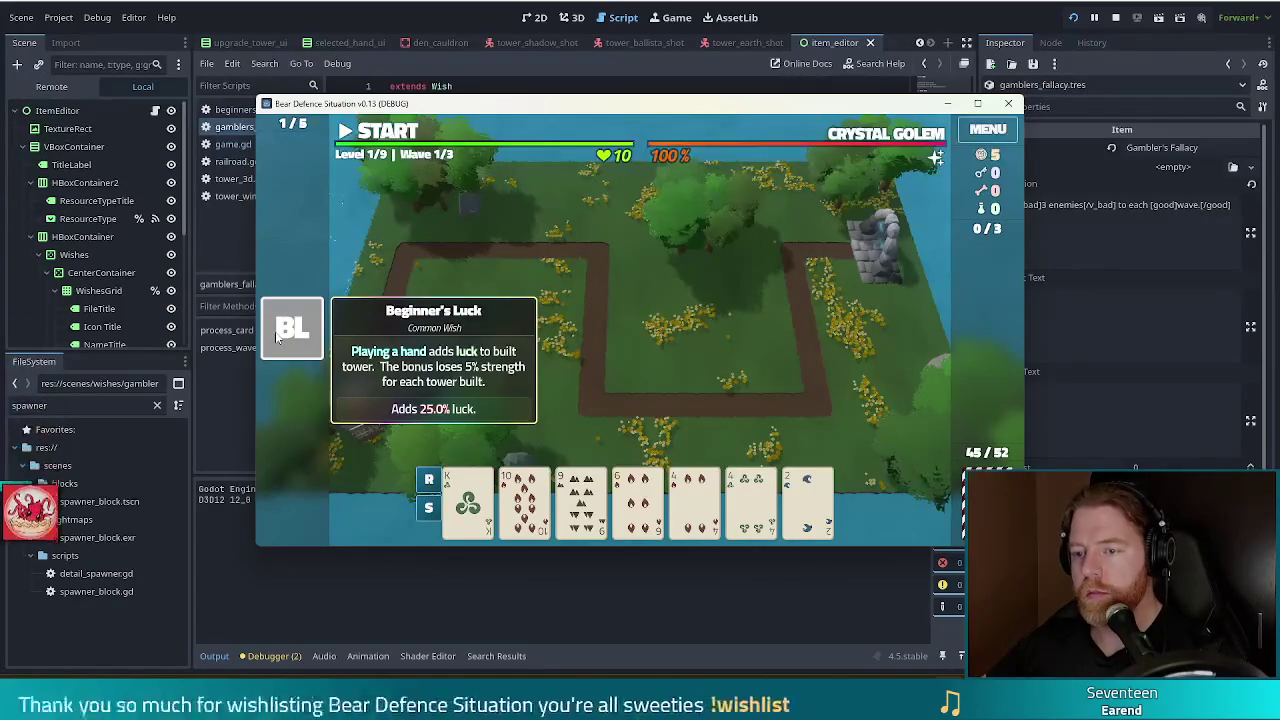
pyautogui.click(467, 500)
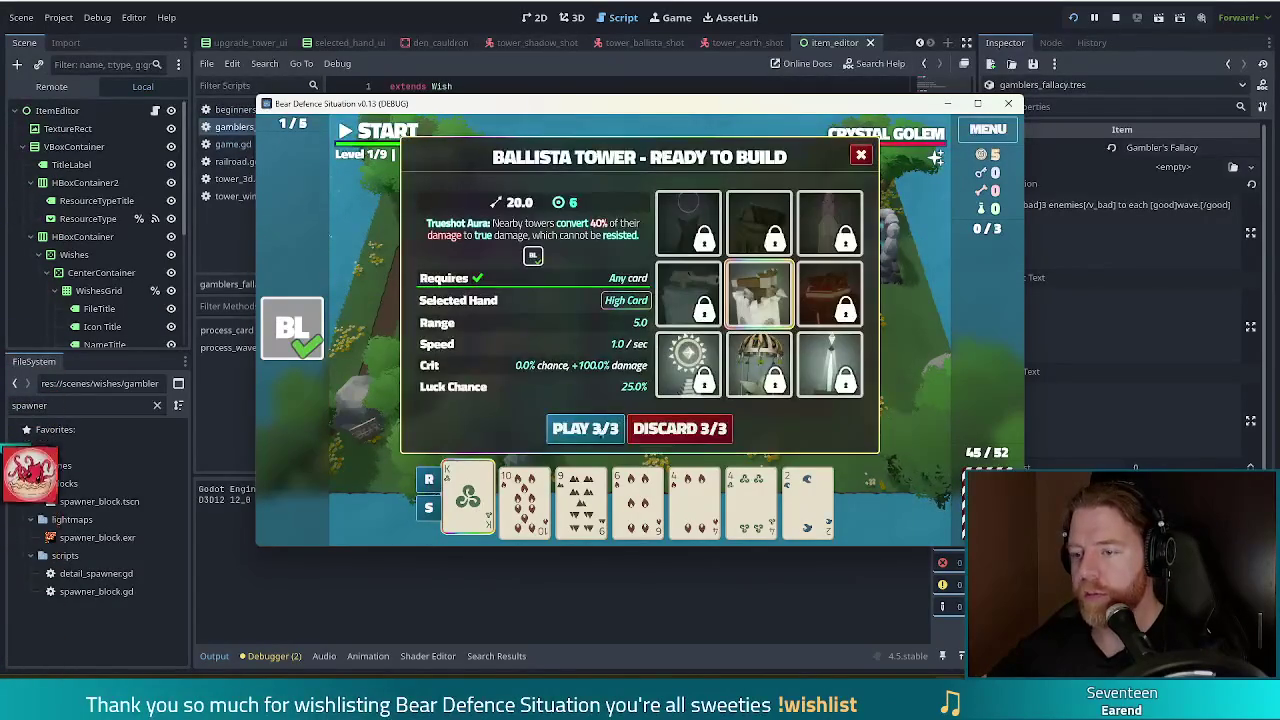
pyautogui.click(585, 428)
pyautogui.click(748, 345)
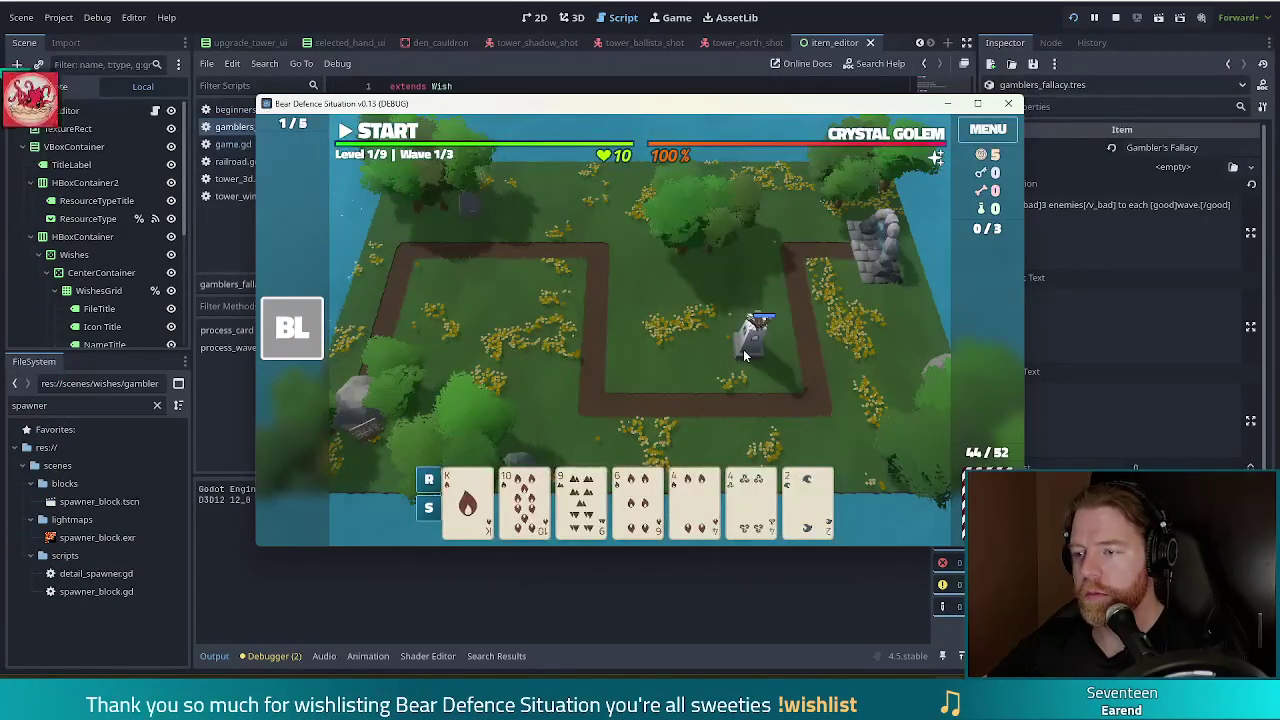
pyautogui.click(744, 355)
pyautogui.click(789, 221)
# Remove the Beginner's Luck wish and re-grant it by rerunning add_wish beginners_luck
pyautogui.moveTo(301, 337)
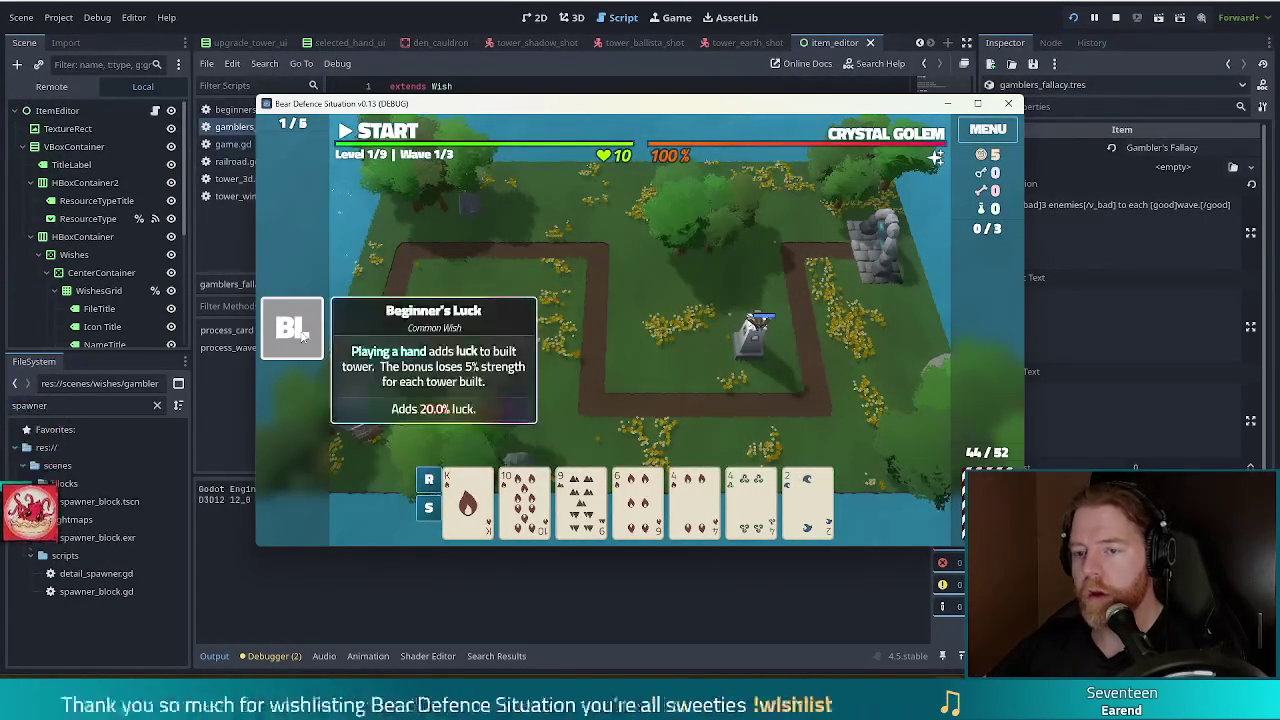
pyautogui.click(365, 323)
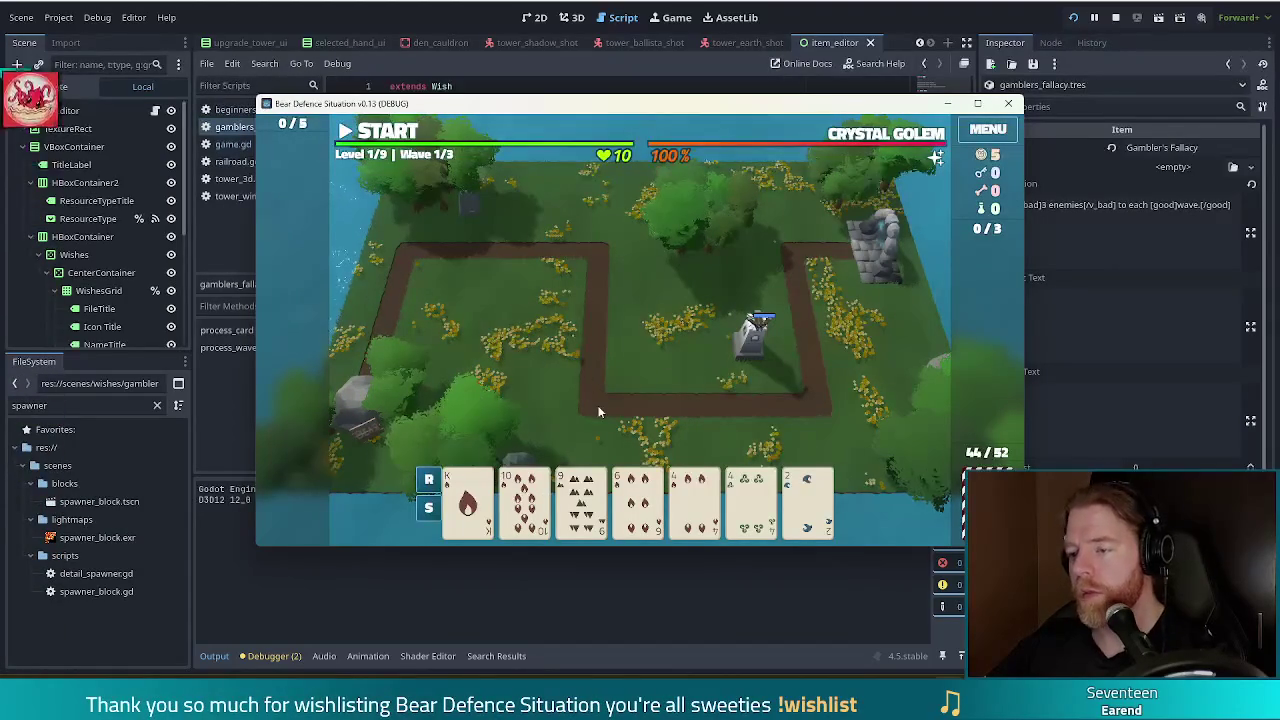
pyautogui.press('`')
pyautogui.press('Up')
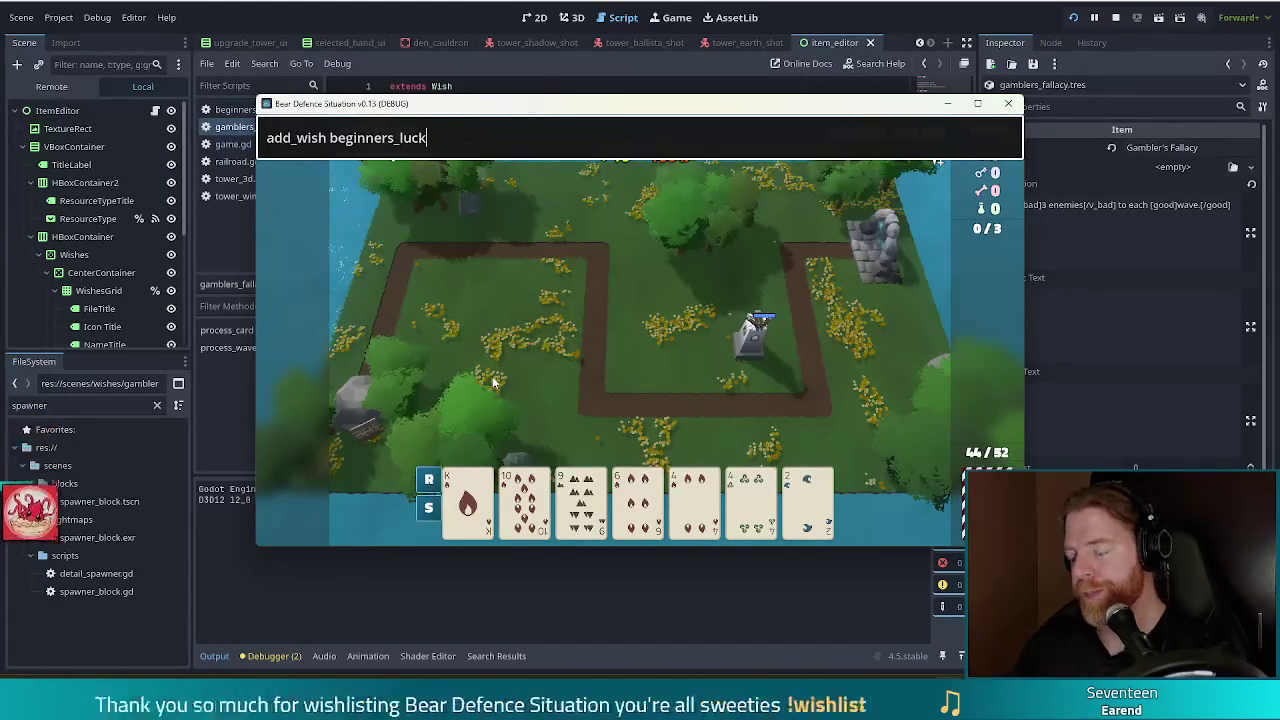
pyautogui.press('Return')
pyautogui.moveTo(279, 341)
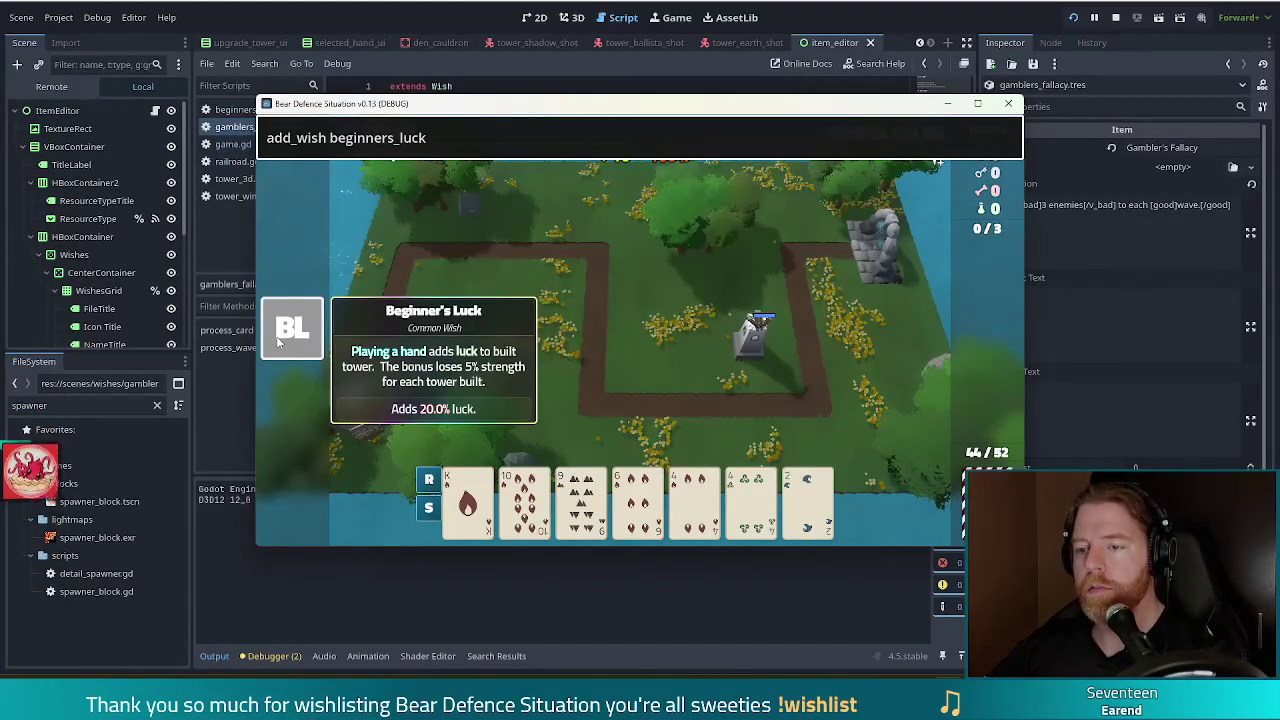
pyautogui.press('`')
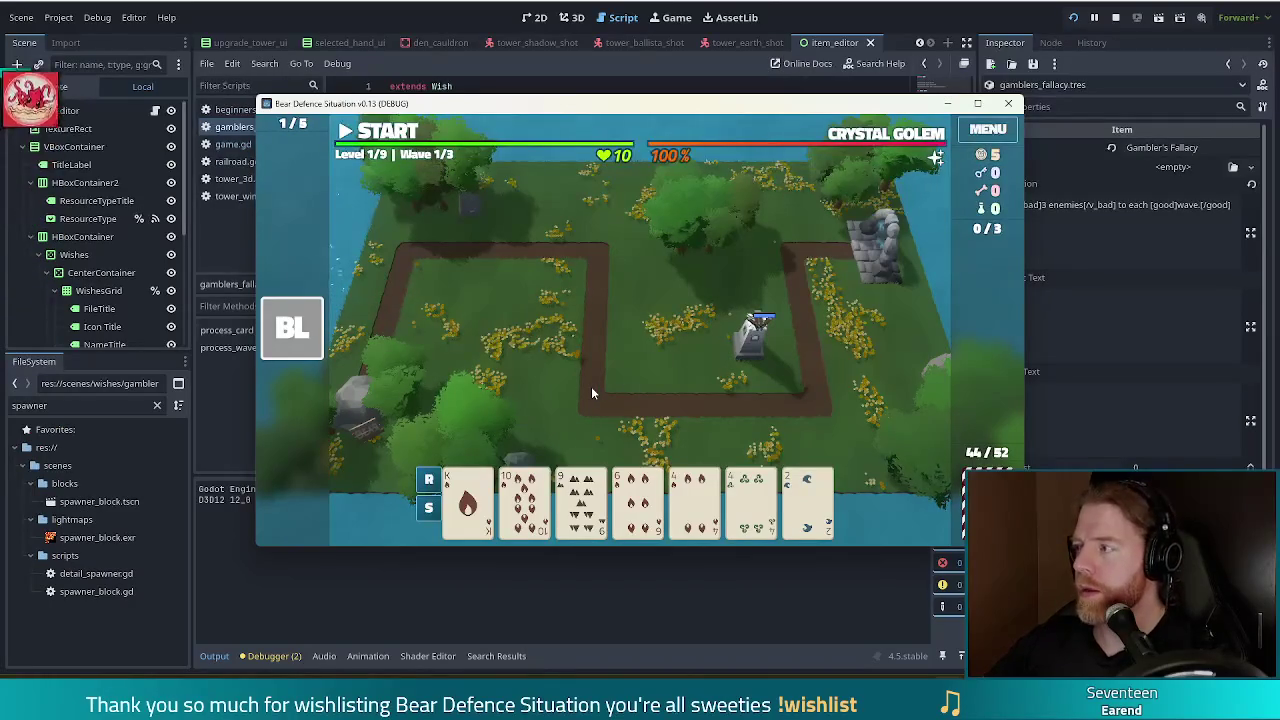